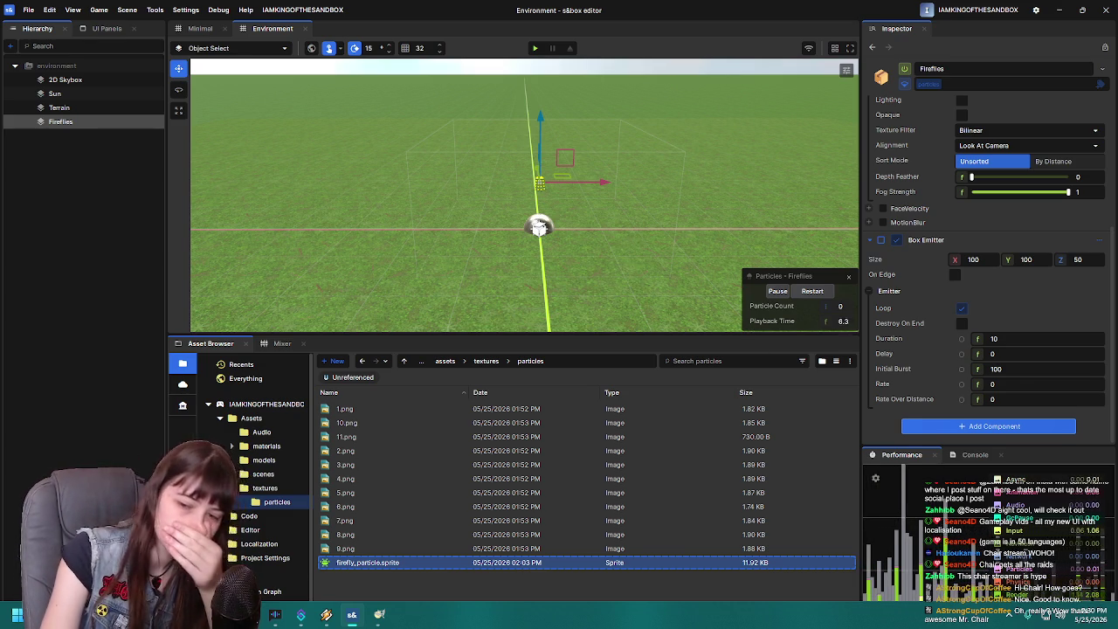
- Check the firefly texture image, then tilt the scene view up toward the sky
{"action": "key", "text": "alt+Tab"}
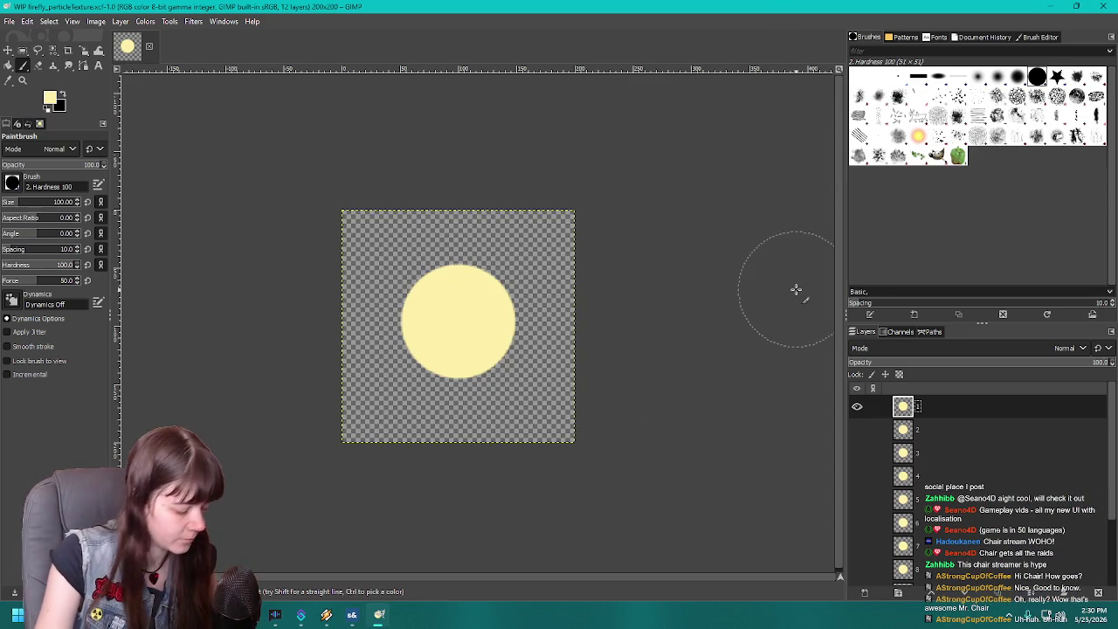
{"action": "key", "text": "alt+Tab"}
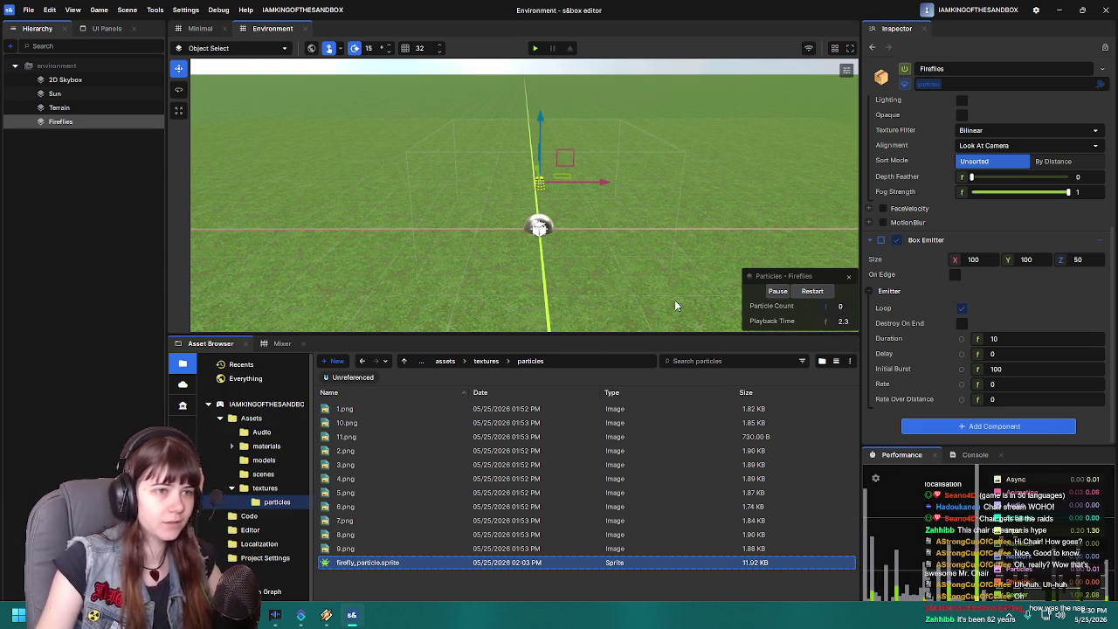
{"action": "scroll", "coordinate": [614, 259], "scroll_direction": "down", "scroll_amount": 2}
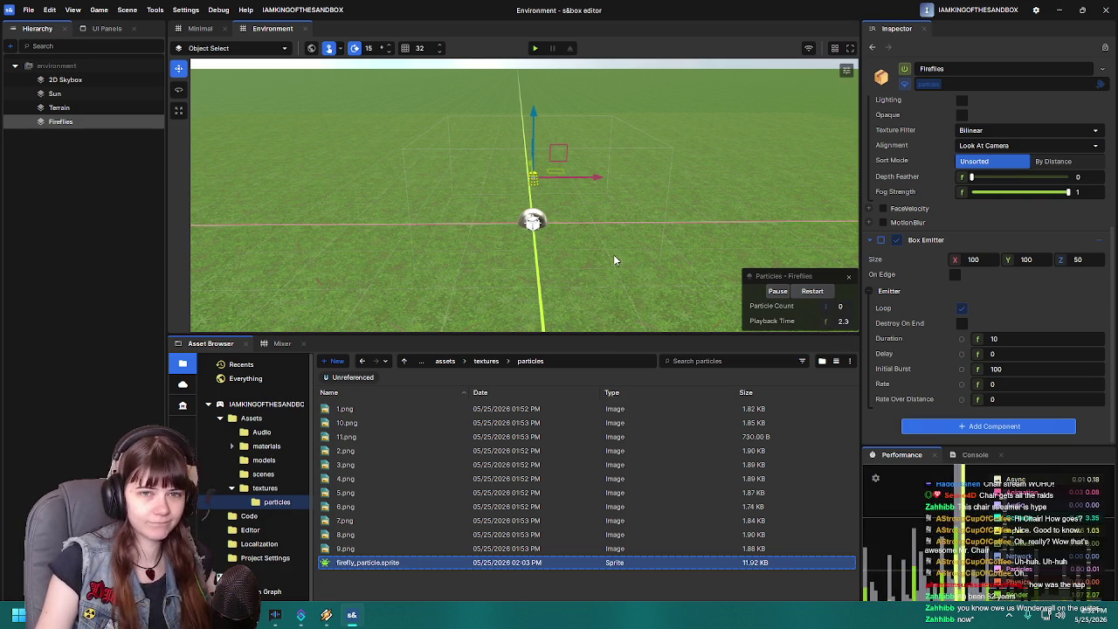
{"action": "mouse_move", "coordinate": [611, 245]}
{"action": "left_mouse_down"}
{"action": "mouse_move", "coordinate": [594, 247]}
{"action": "mouse_move", "coordinate": [598, 235]}
{"action": "left_mouse_up"}
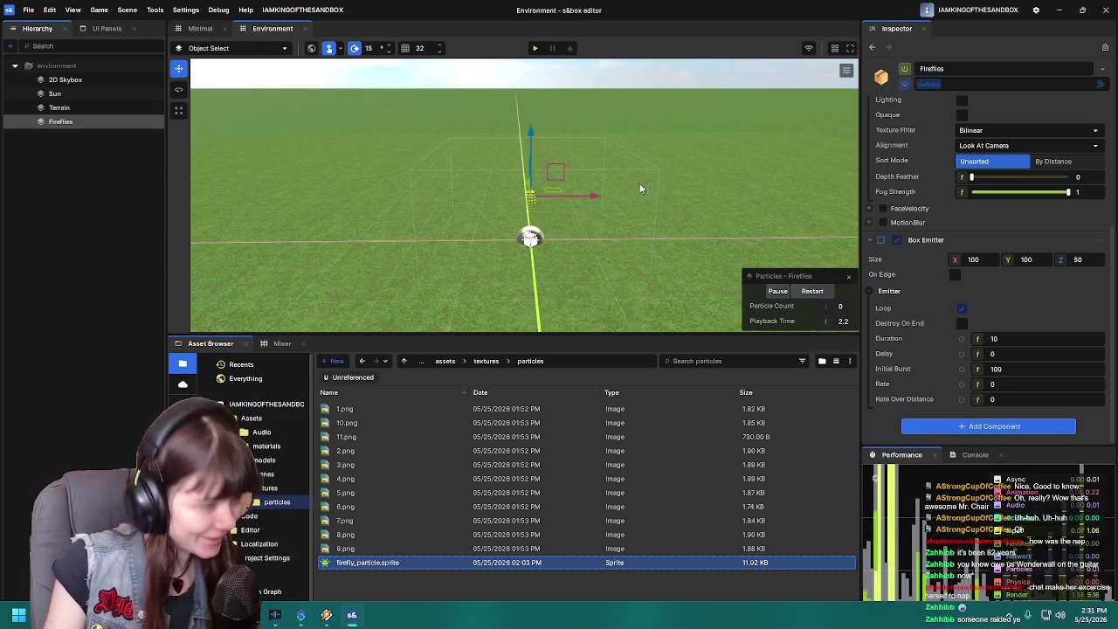
{"action": "scroll", "coordinate": [632, 183], "scroll_direction": "up", "scroll_amount": 2}
- Try FaceVelocity with a Rotation Offset just under 360, then turn it back off
{"action": "right_click", "coordinate": [617, 190]}
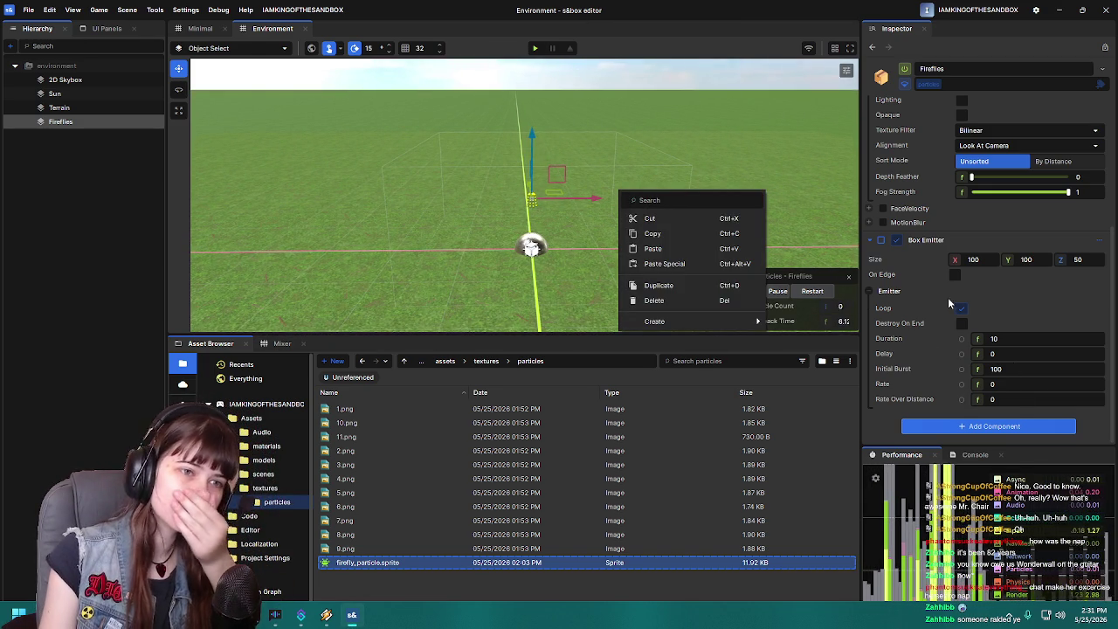
{"action": "left_click", "coordinate": [899, 292]}
{"action": "scroll", "coordinate": [869, 367], "scroll_direction": "up", "scroll_amount": 1}
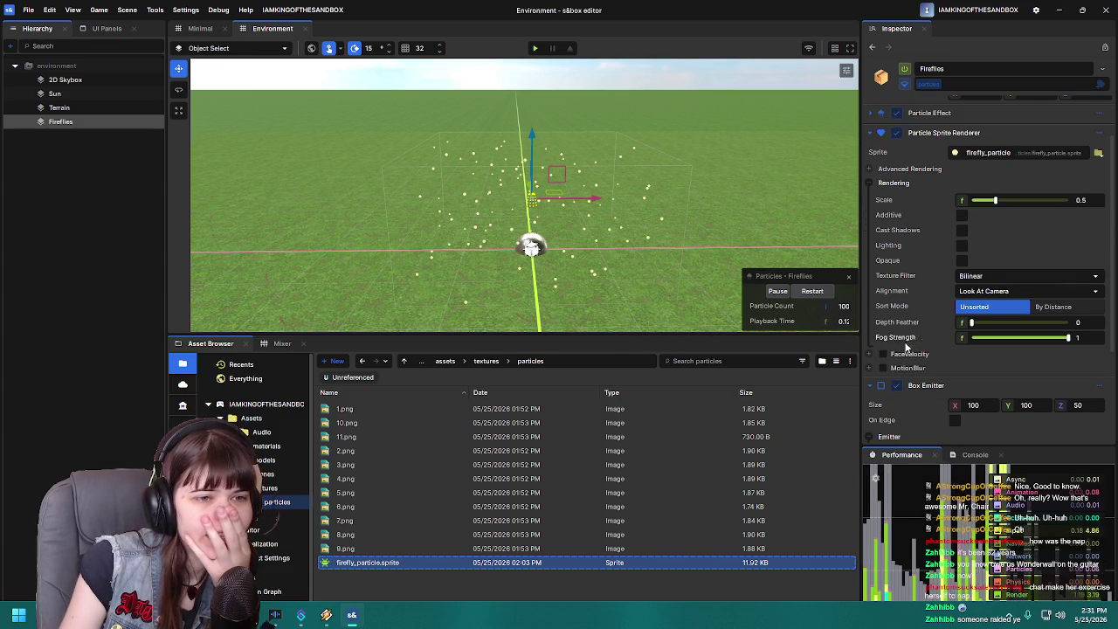
{"action": "left_click", "coordinate": [867, 369]}
{"action": "left_click", "coordinate": [867, 368]}
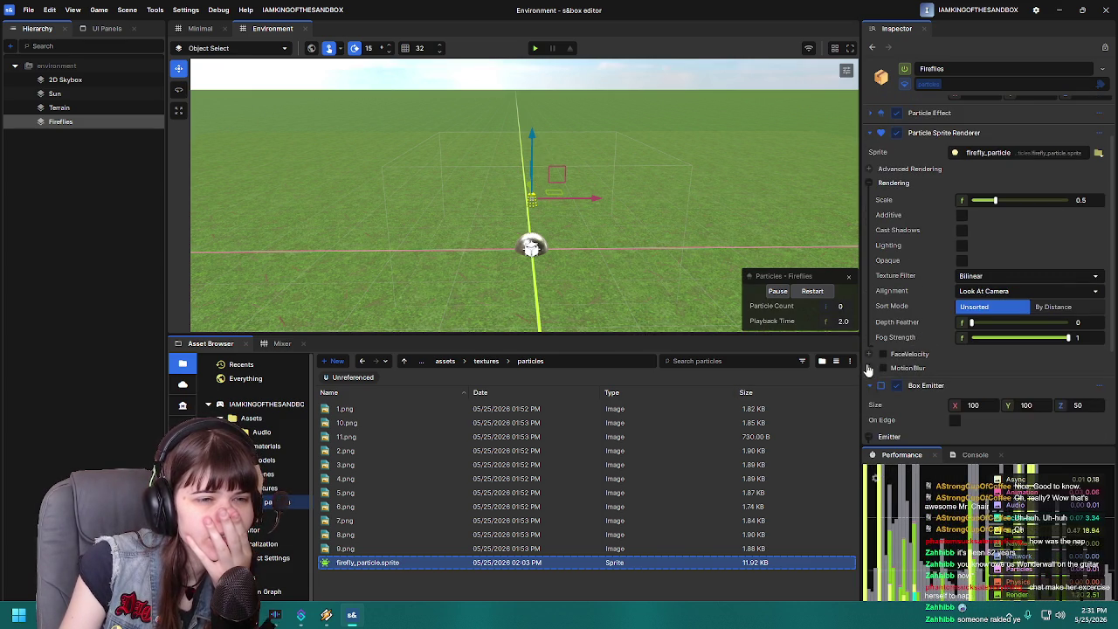
{"action": "left_click", "coordinate": [870, 354]}
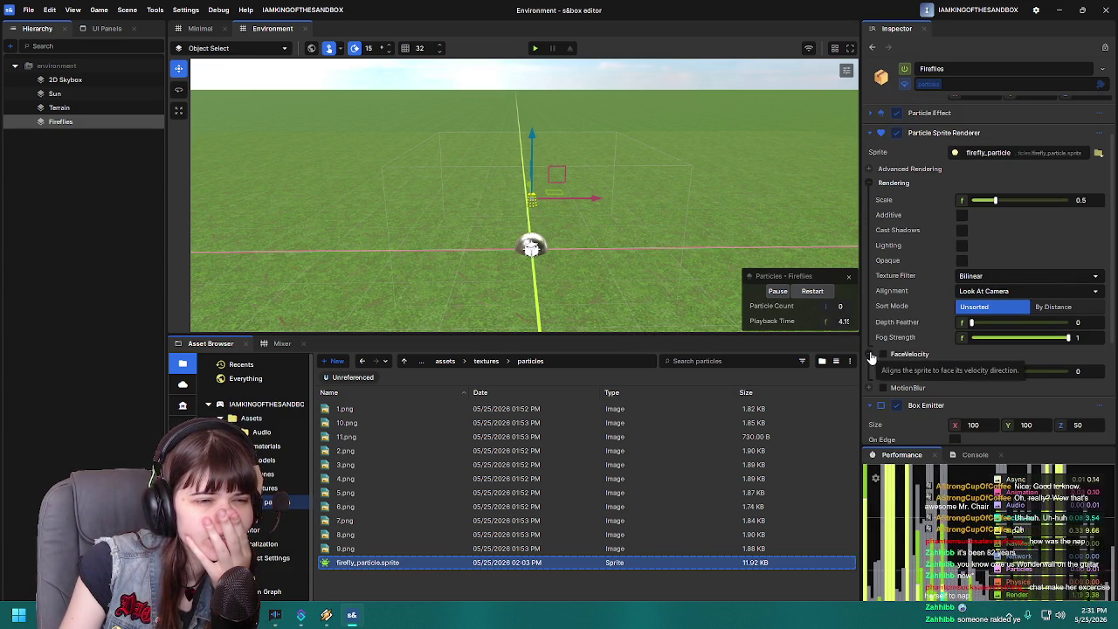
{"action": "left_click", "coordinate": [870, 353]}
{"action": "left_click", "coordinate": [871, 354]}
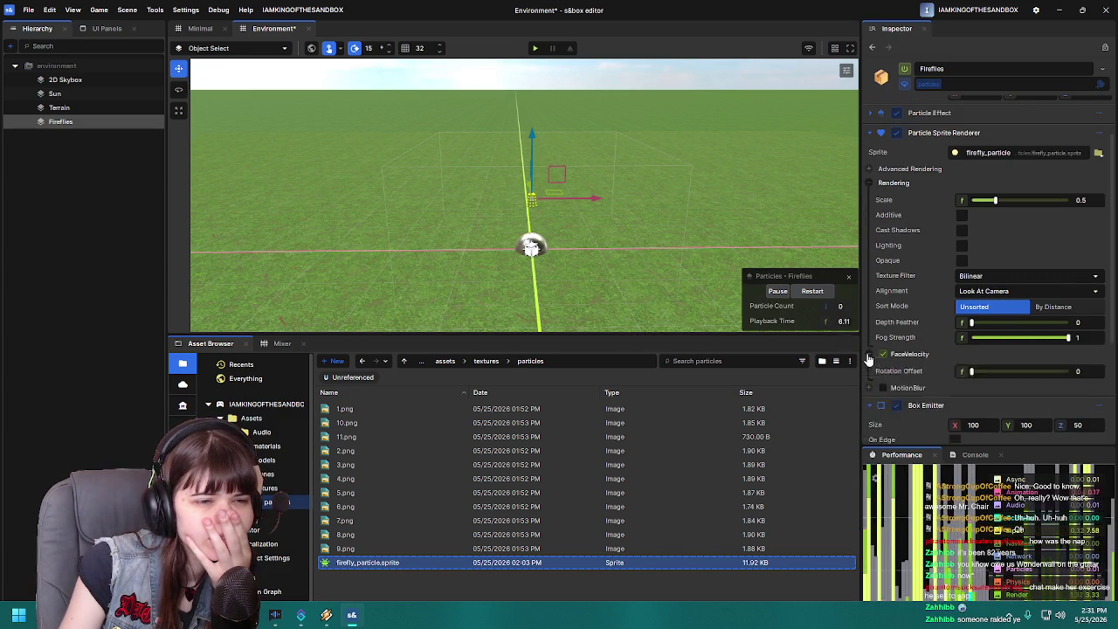
{"action": "left_click_drag", "start_coordinate": [978, 372], "coordinate": [1069, 371]}
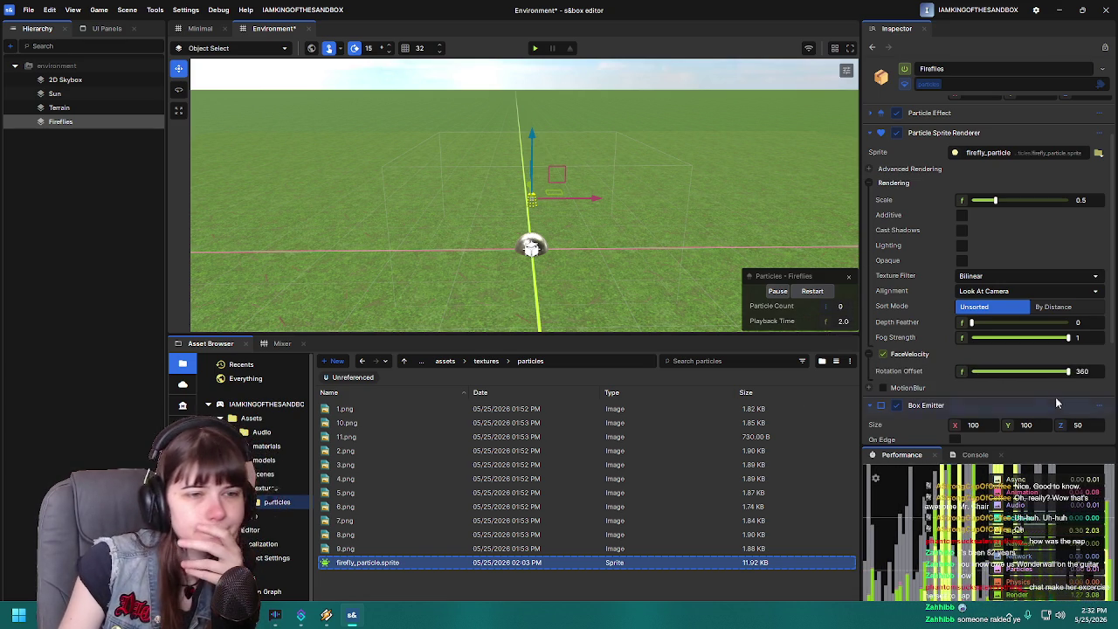
{"action": "left_click_drag", "start_coordinate": [1067, 372], "coordinate": [1056, 374]}
{"action": "left_click", "coordinate": [883, 353]}
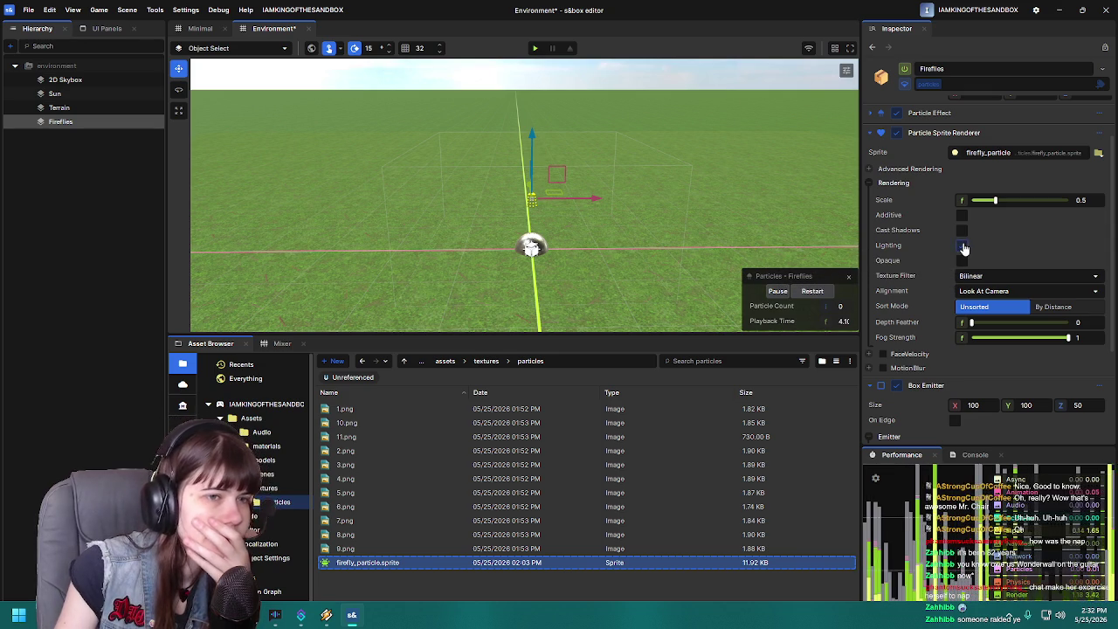
- Toggle lighting for the firefly sprites and fold the Rendering options away
{"action": "left_click", "coordinate": [961, 246]}
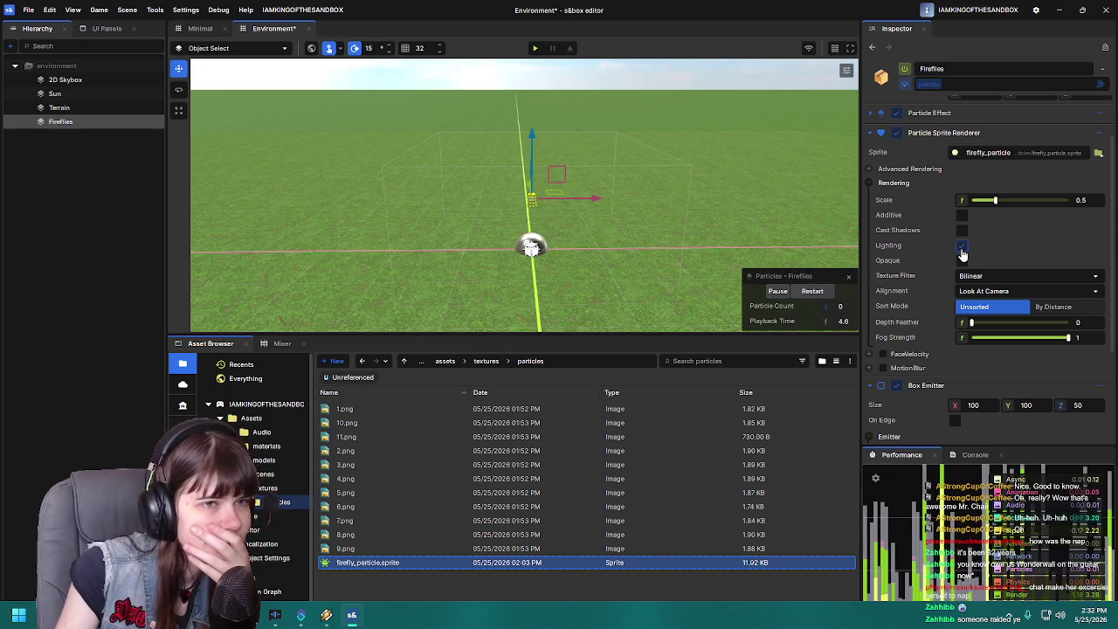
{"action": "left_click", "coordinate": [869, 183]}
{"action": "left_click", "coordinate": [870, 181]}
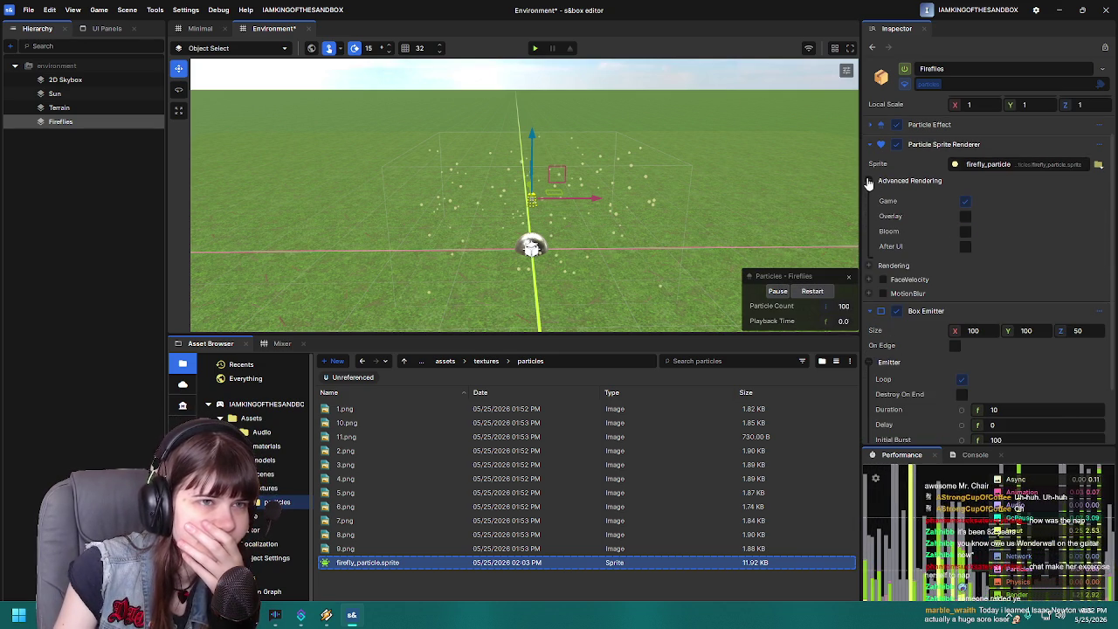
{"action": "left_click", "coordinate": [869, 182]}
- Set the Box Emitter Duration to 1 and restart the effect preview
{"action": "left_click", "coordinate": [869, 126]}
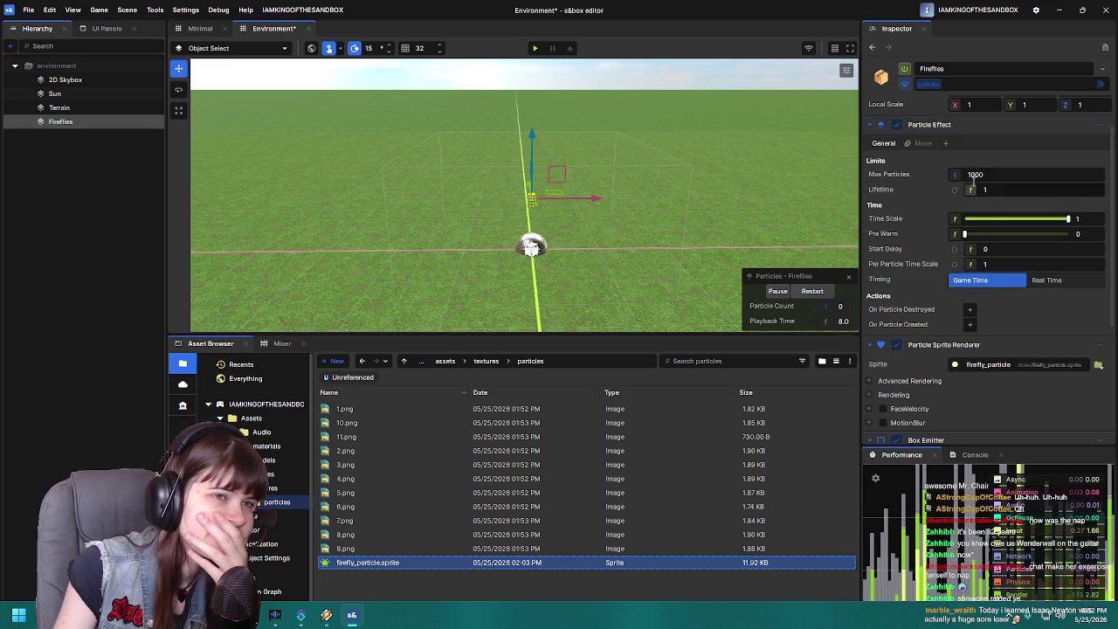
{"action": "scroll", "coordinate": [918, 262], "scroll_direction": "down", "scroll_amount": 5}
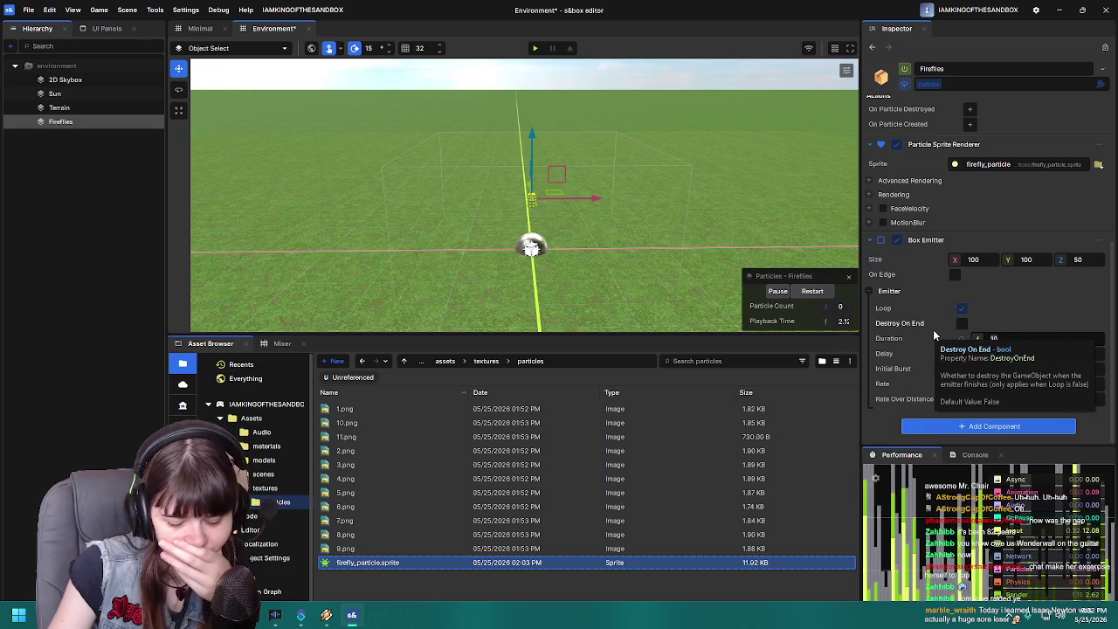
{"action": "key", "text": "BackSpace"}
{"action": "left_click", "coordinate": [810, 291]}
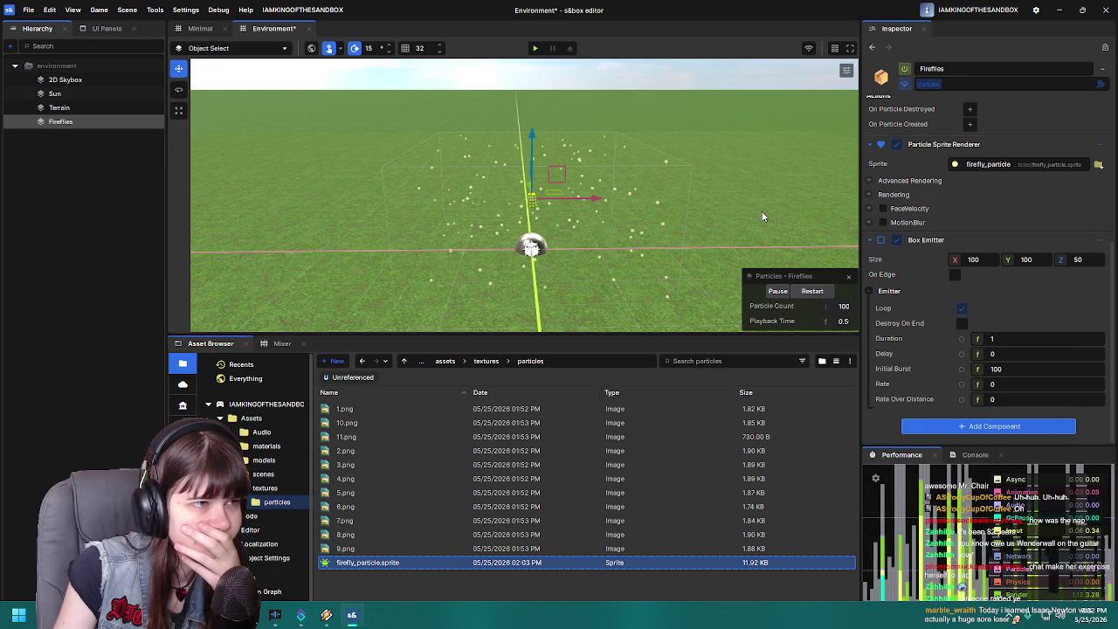
{"action": "scroll", "coordinate": [924, 331], "scroll_direction": "up", "scroll_amount": 5}
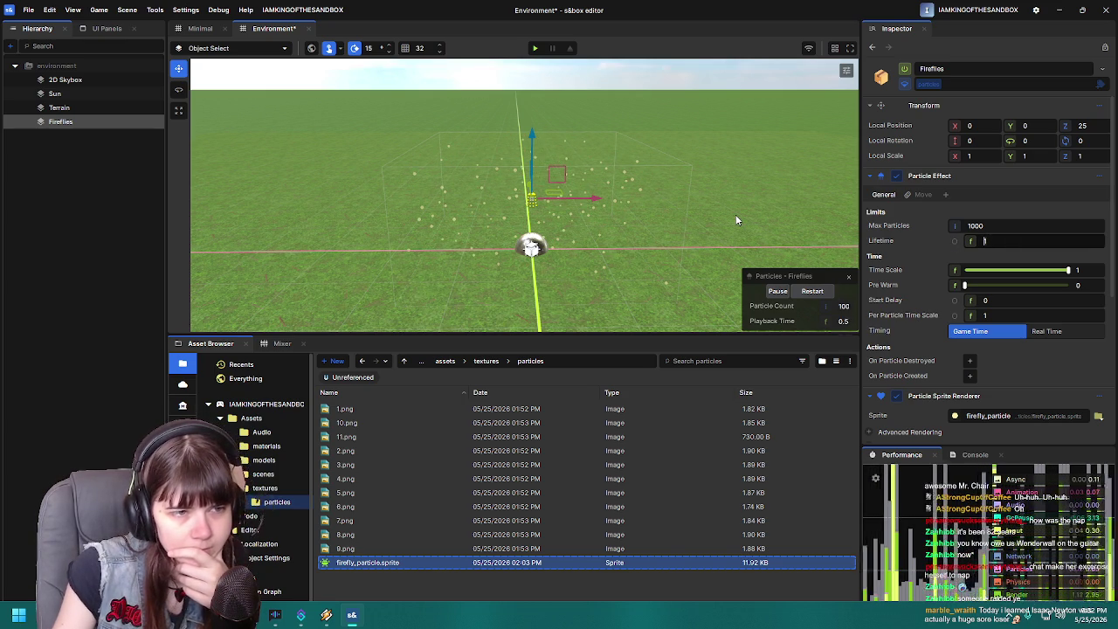
{"action": "scroll", "coordinate": [916, 368], "scroll_direction": "down", "scroll_amount": 5}
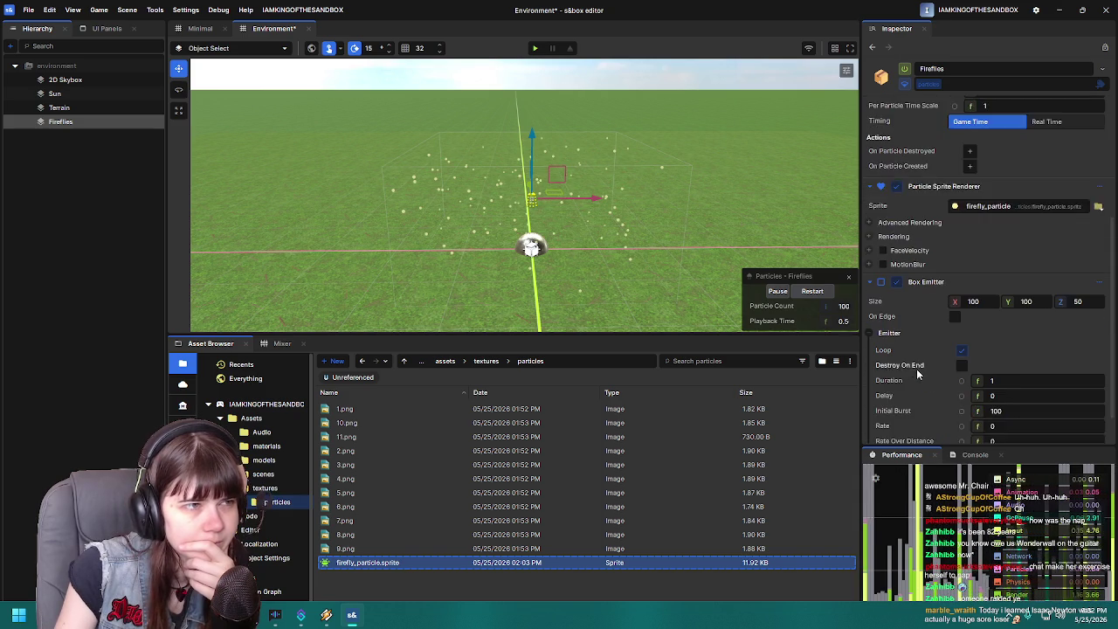
{"action": "scroll", "coordinate": [603, 237], "scroll_direction": "up", "scroll_amount": 2}
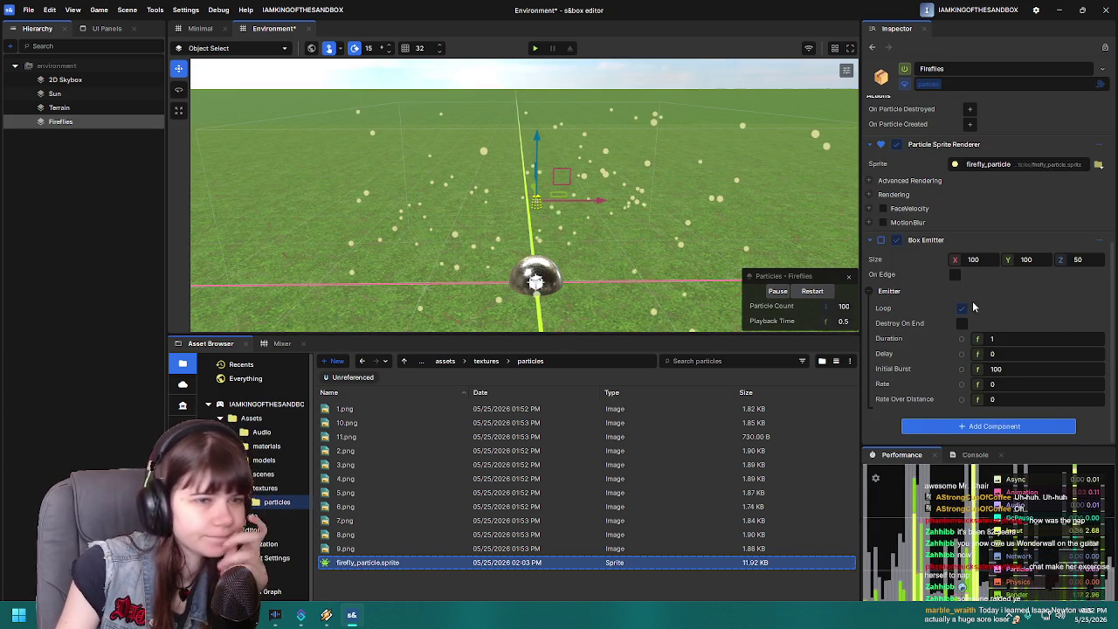
- Delete the empty last frame from firefly_particle.sprite and save it
{"action": "double_click", "coordinate": [388, 562]}
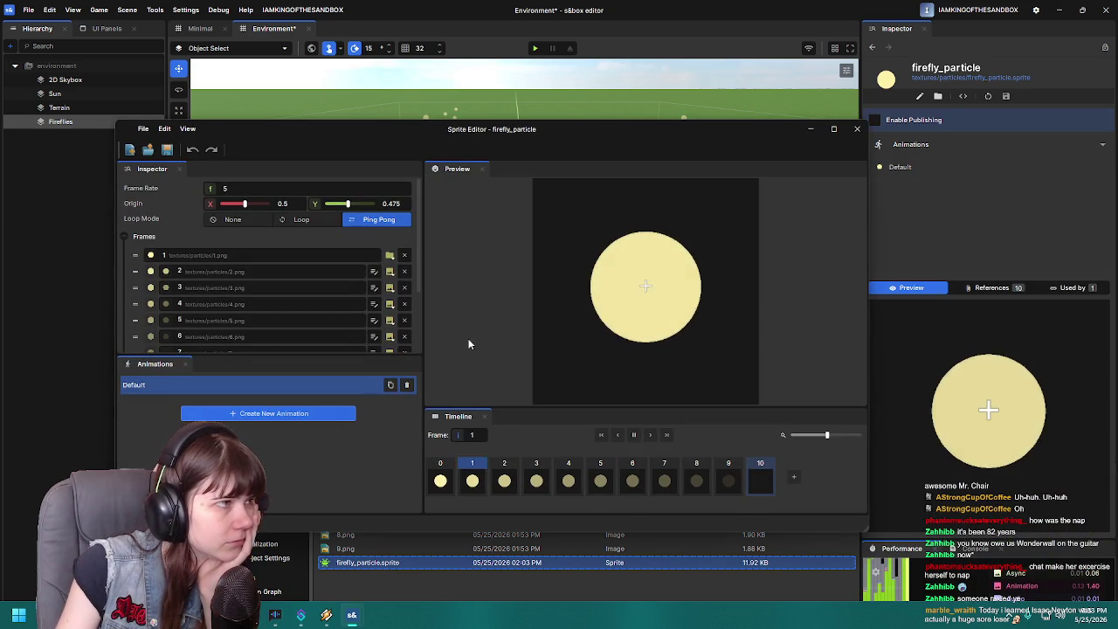
{"action": "right_click", "coordinate": [759, 481]}
{"action": "left_click", "coordinate": [800, 520]}
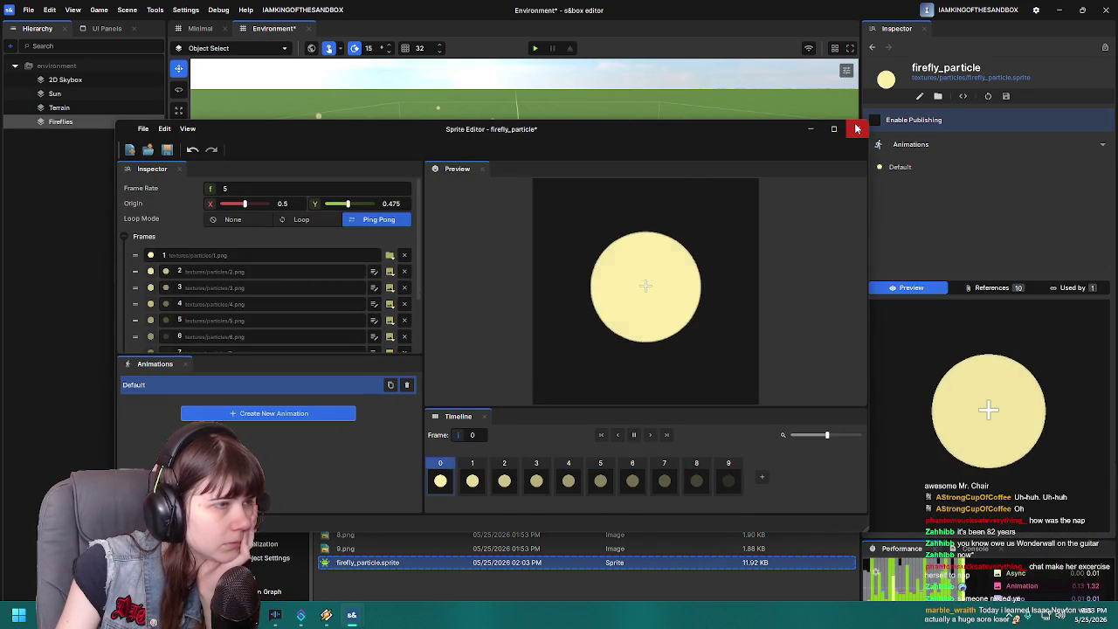
{"action": "left_click", "coordinate": [167, 149]}
{"action": "mouse_move", "coordinate": [515, 137]}
{"action": "left_mouse_down"}
{"action": "mouse_move", "coordinate": [519, 378]}
{"action": "mouse_move", "coordinate": [558, 257]}
{"action": "mouse_move", "coordinate": [559, 279]}
{"action": "left_mouse_up"}
{"action": "left_click", "coordinate": [866, 274]}
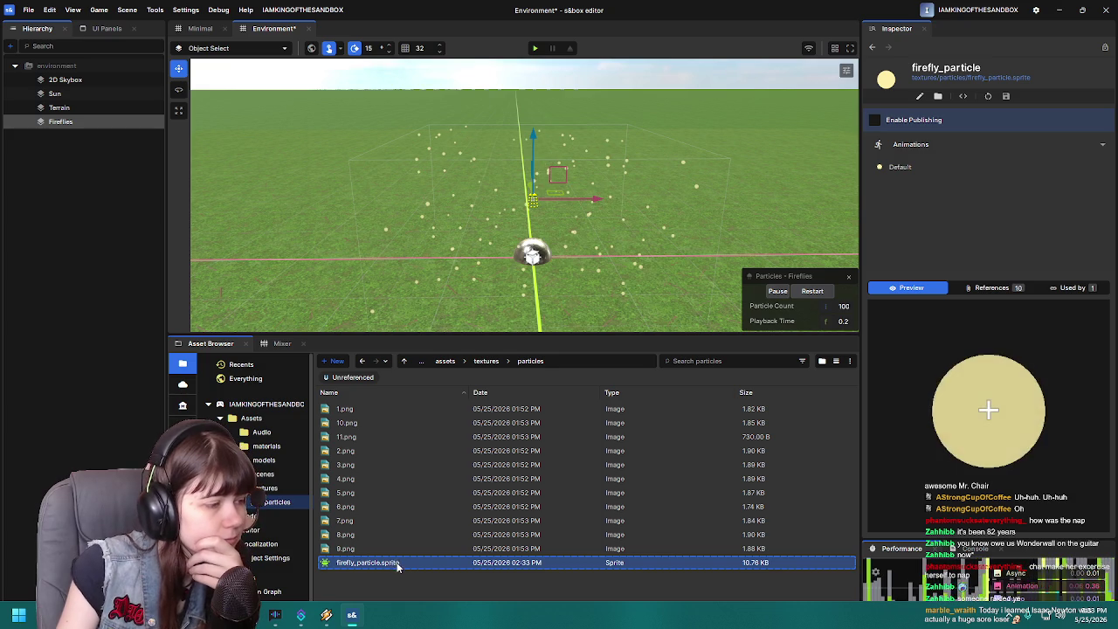
- Reopen firefly_particle, add an empty texture slot after frame 10, and close the editor
{"action": "double_click", "coordinate": [394, 563]}
{"action": "left_click_drag", "start_coordinate": [590, 281], "coordinate": [636, 143]}
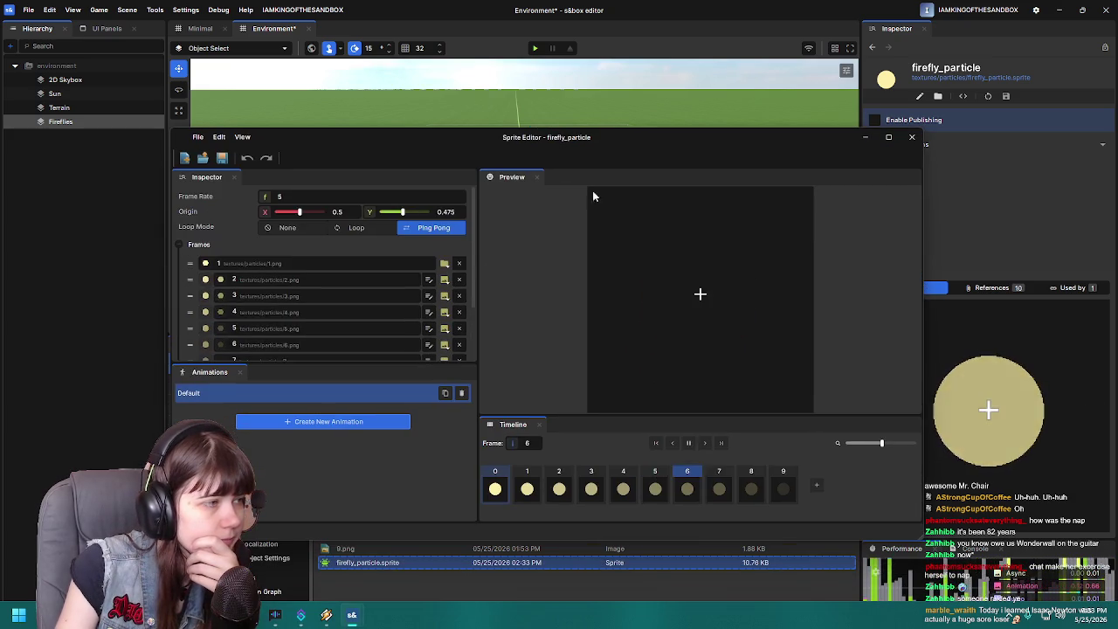
{"action": "scroll", "coordinate": [309, 327], "scroll_direction": "down", "scroll_amount": 3}
{"action": "left_click", "coordinate": [205, 350]}
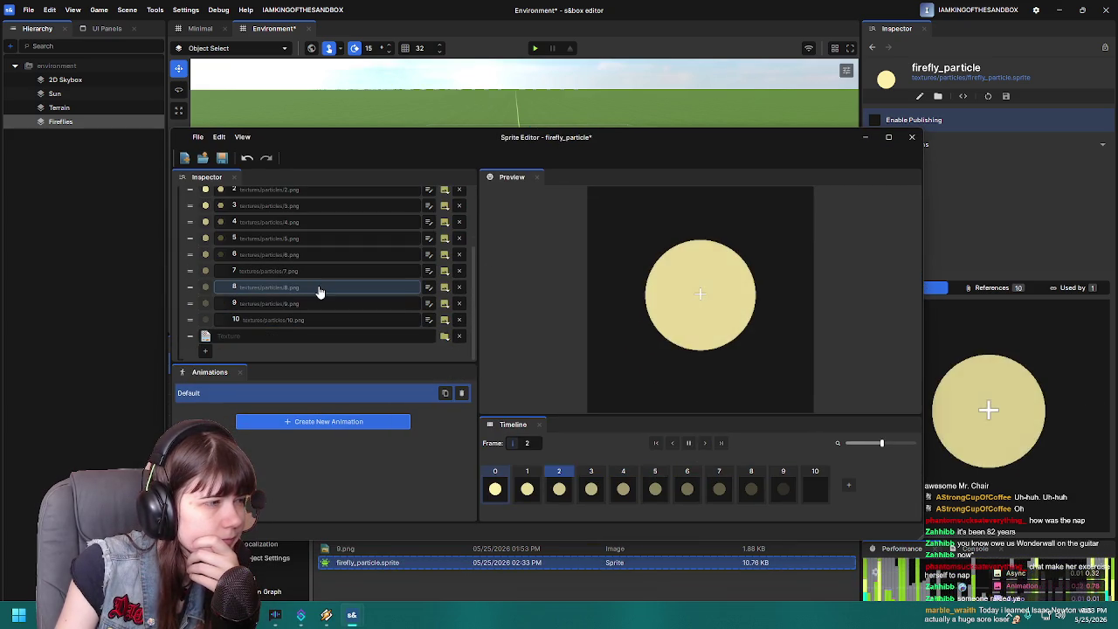
{"action": "left_click", "coordinate": [911, 137]}
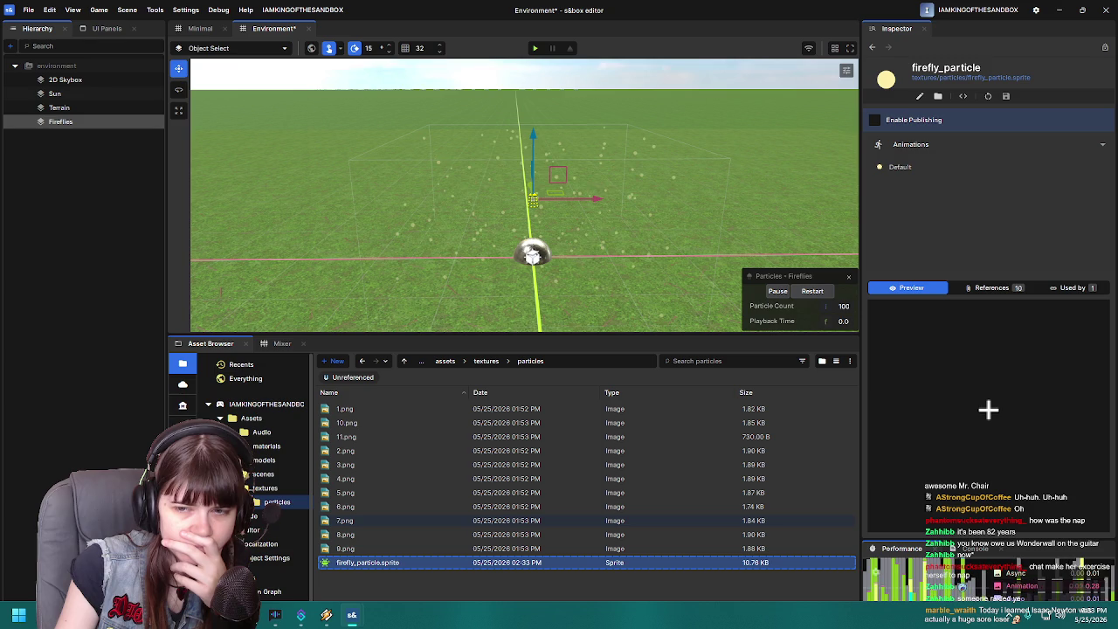
{"action": "left_click", "coordinate": [342, 437]}
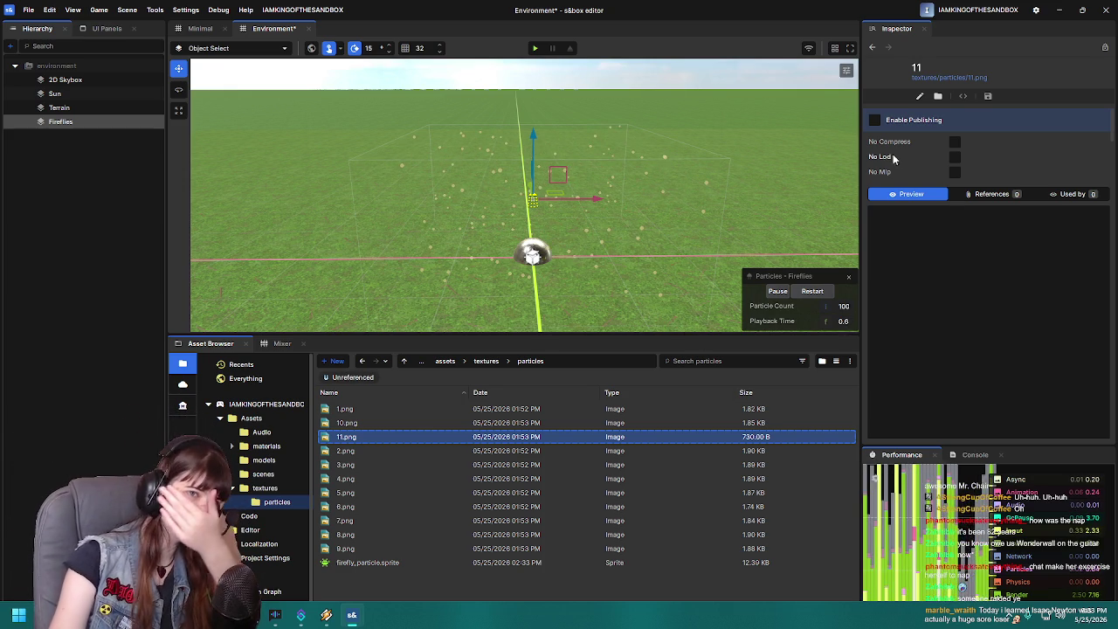
{"action": "left_click", "coordinate": [59, 123]}
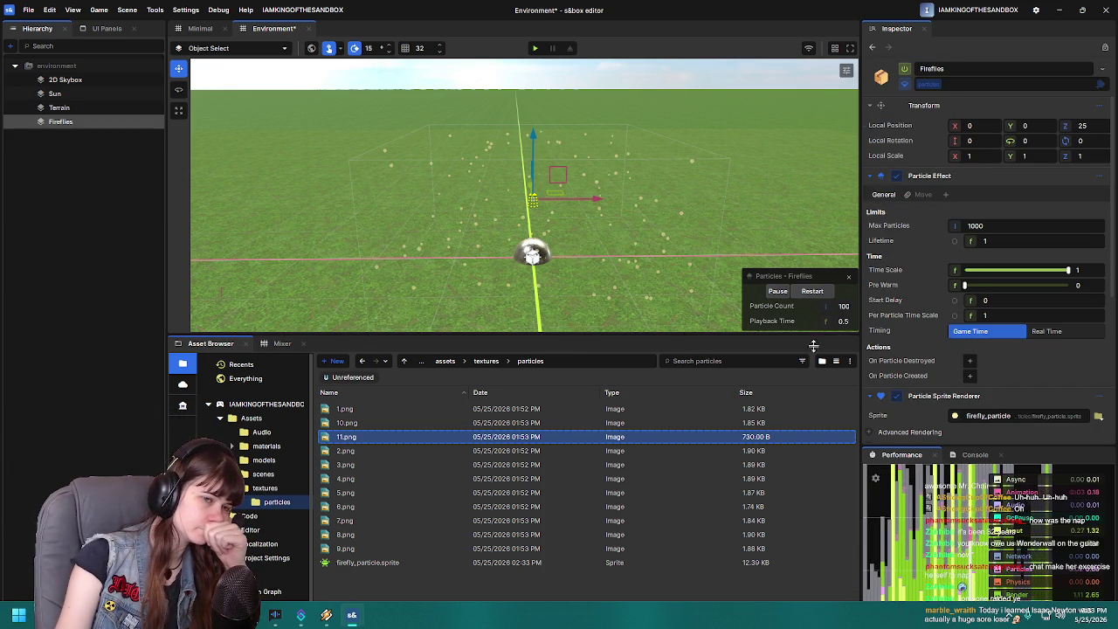
{"action": "scroll", "coordinate": [913, 389], "scroll_direction": "down", "scroll_amount": 6}
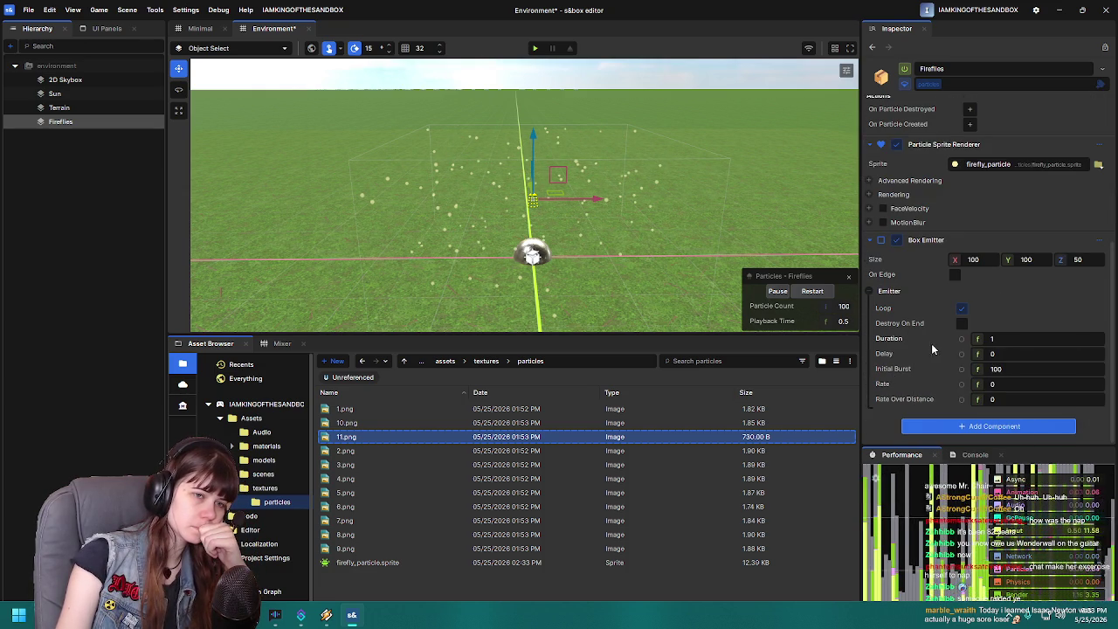
{"action": "mouse_move", "coordinate": [933, 329]}
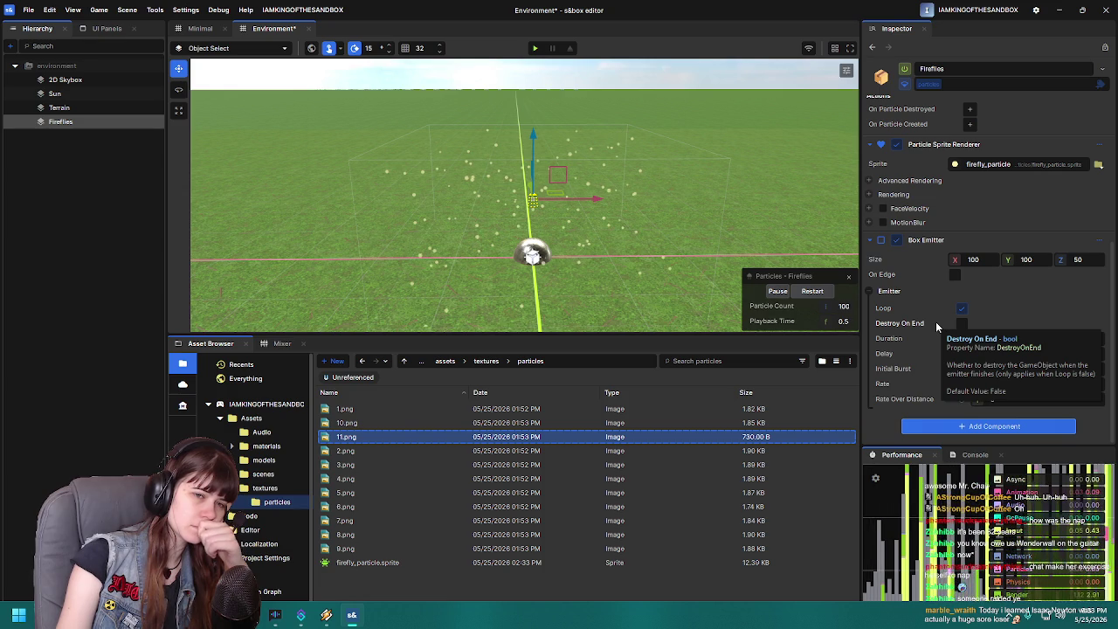
- Fold away the Emitter timing and Box Emitter sections in the Inspector
{"action": "scroll", "coordinate": [884, 337], "scroll_direction": "up", "scroll_amount": 1}
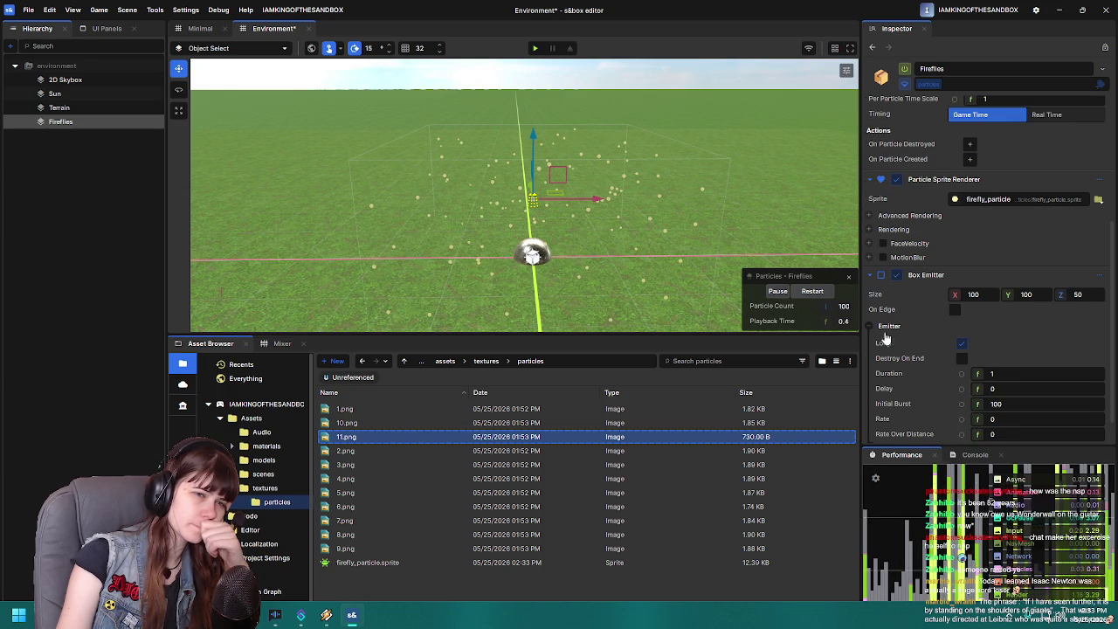
{"action": "scroll", "coordinate": [884, 337], "scroll_direction": "down", "scroll_amount": 1}
{"action": "mouse_move", "coordinate": [929, 385]}
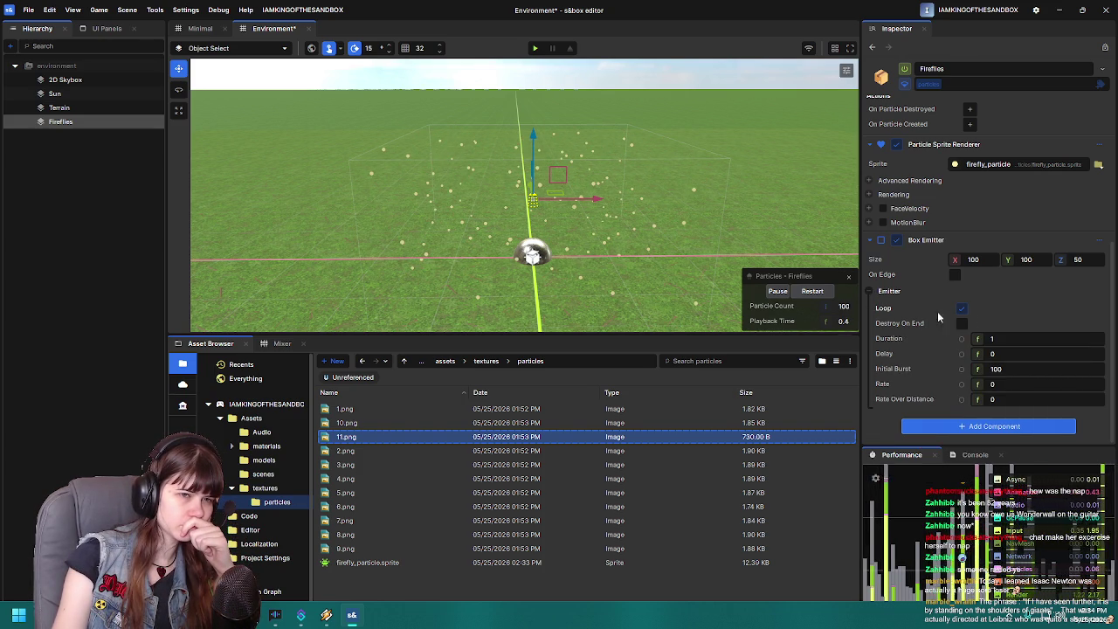
{"action": "left_click", "coordinate": [870, 291]}
{"action": "left_click", "coordinate": [955, 387]}
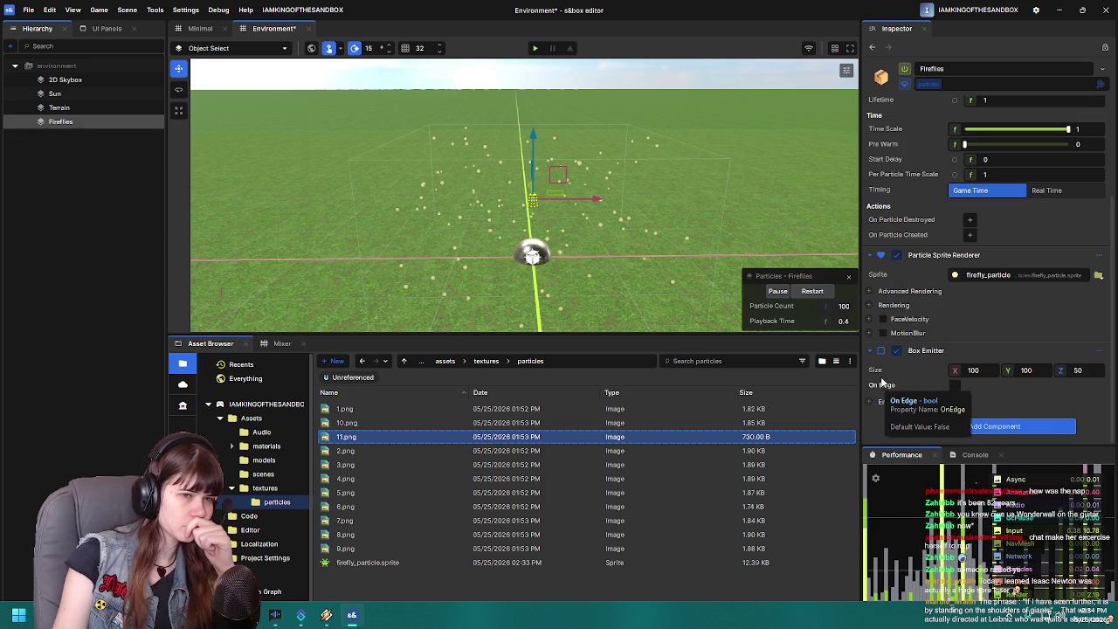
{"action": "left_click", "coordinate": [869, 350]}
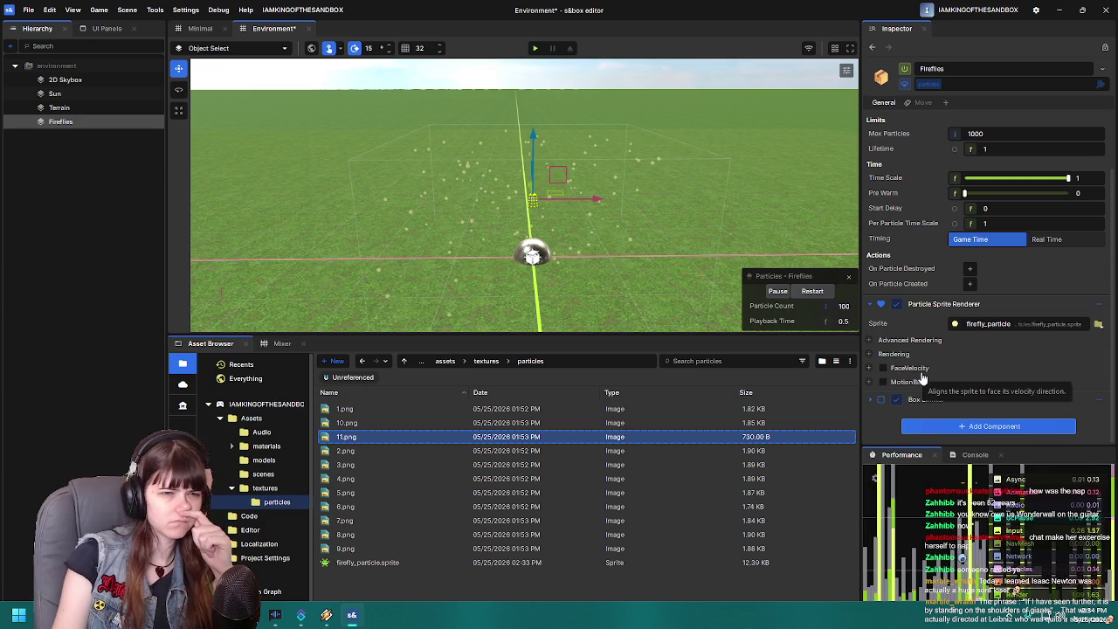
- Expand the sprite Rendering settings: Scale 0.5, Bilinear, Look At Camera, Unsorted
{"action": "left_click", "coordinate": [869, 341]}
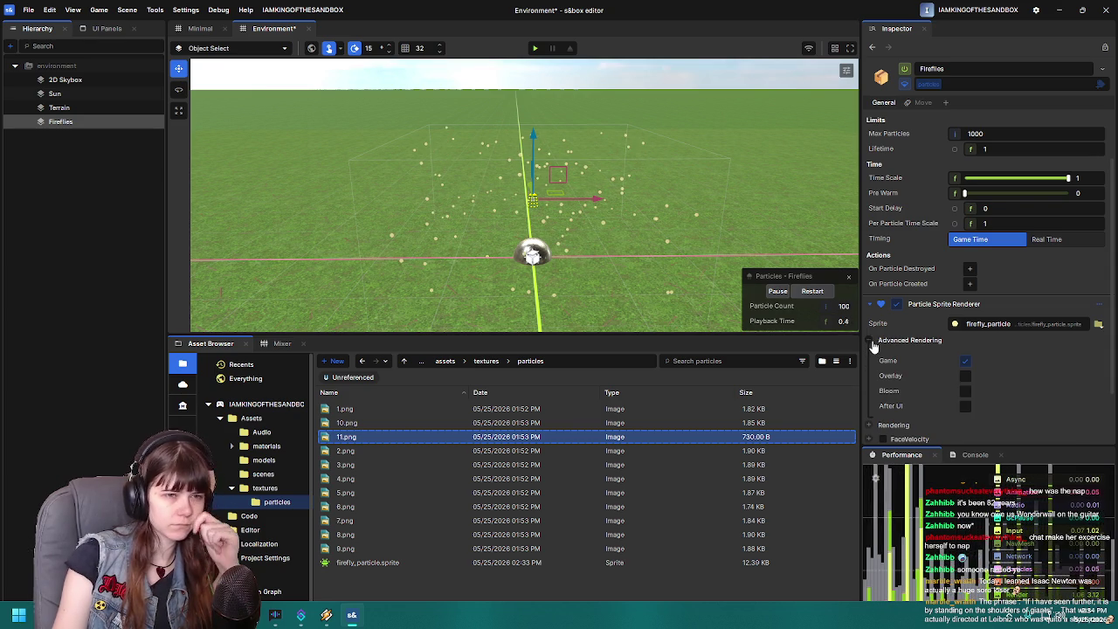
{"action": "left_click", "coordinate": [869, 341]}
{"action": "left_click", "coordinate": [872, 354]}
{"action": "scroll", "coordinate": [871, 357], "scroll_direction": "down", "scroll_amount": 2}
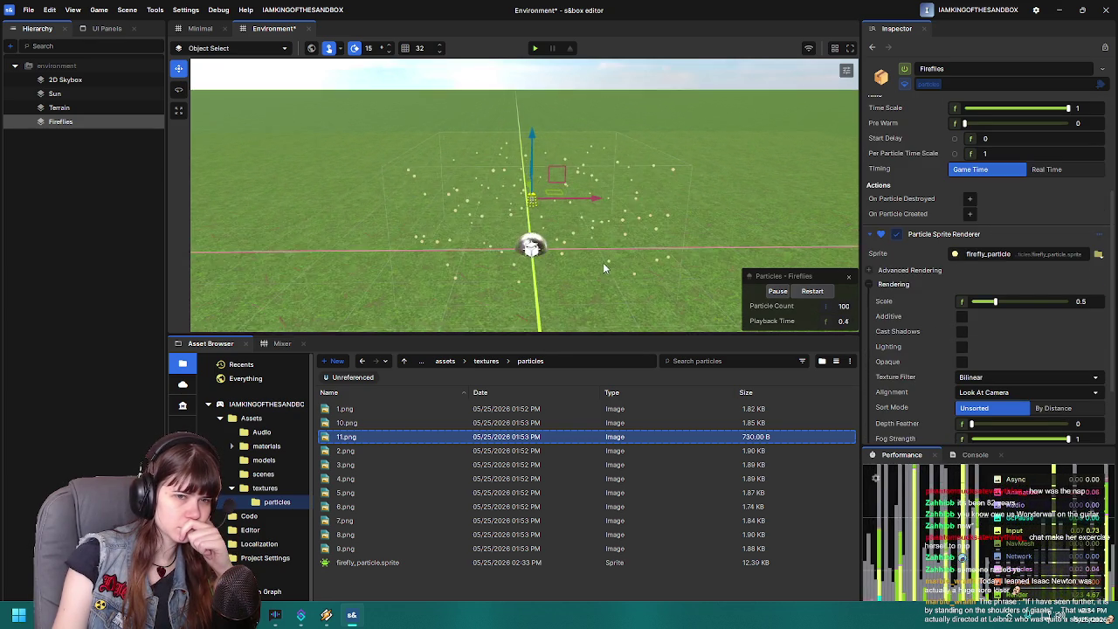
{"action": "scroll", "coordinate": [602, 262], "scroll_direction": "up", "scroll_amount": 3}
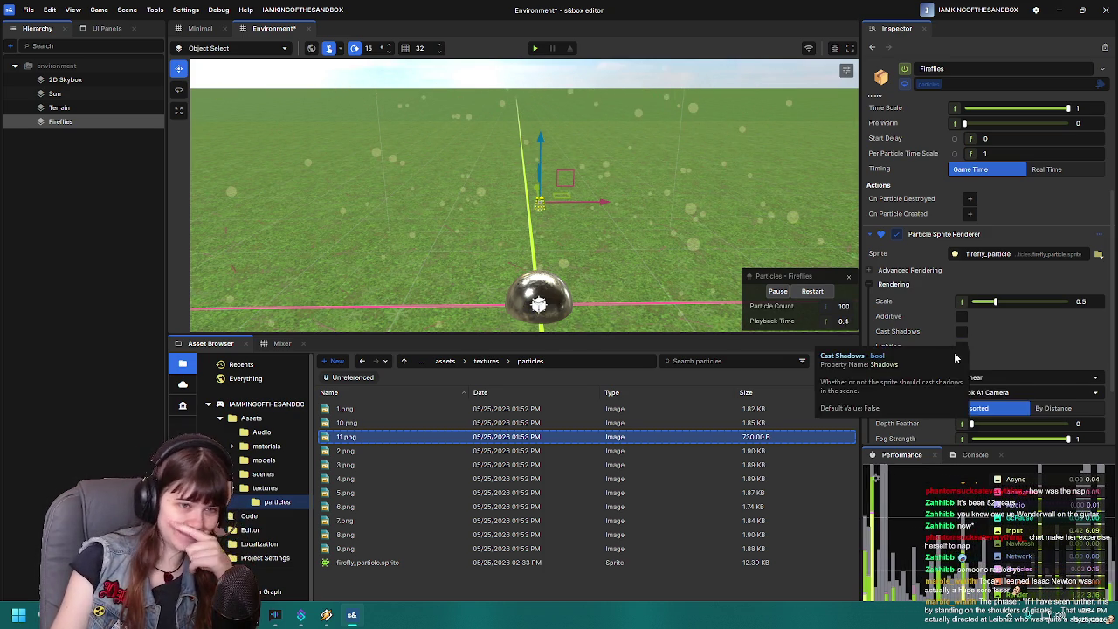
{"action": "scroll", "coordinate": [937, 386], "scroll_direction": "down", "scroll_amount": 1}
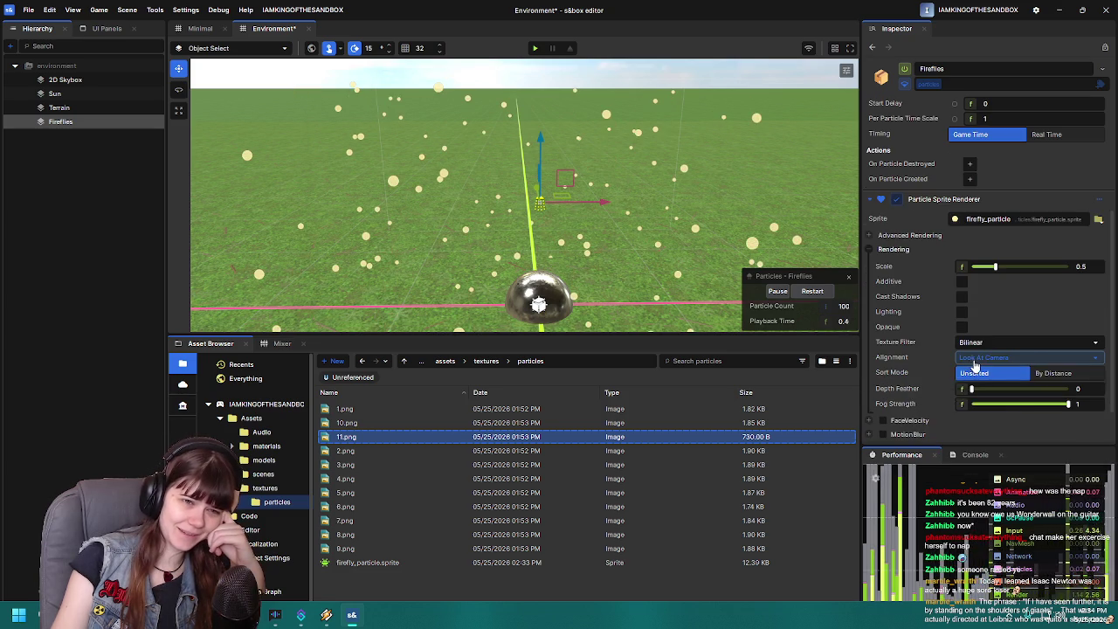
{"action": "left_click", "coordinate": [995, 357]}
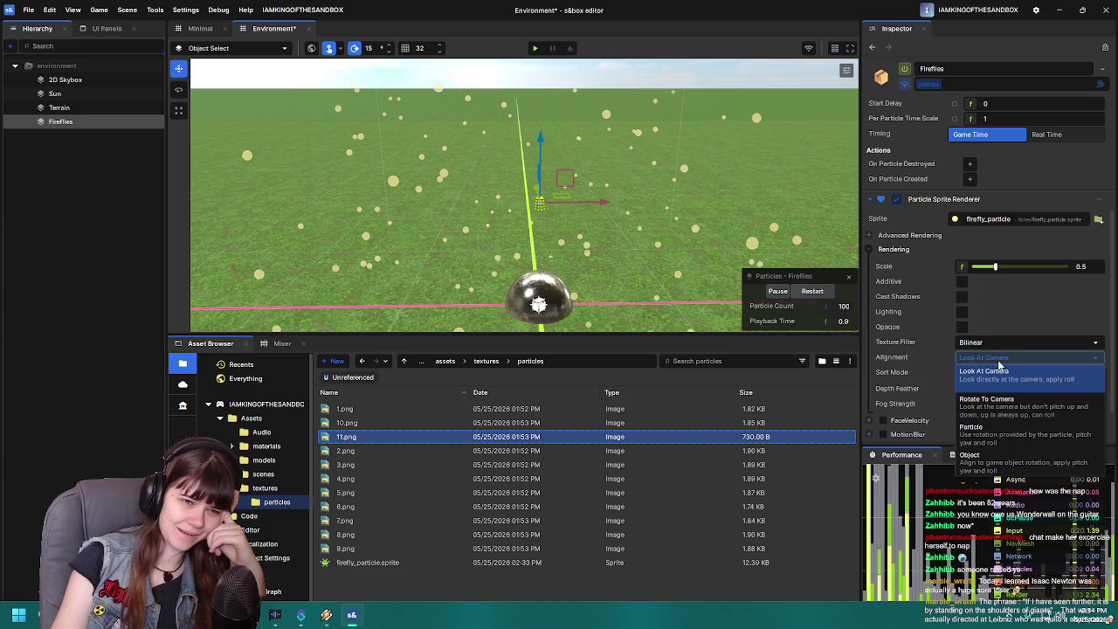
{"action": "left_click", "coordinate": [1024, 442]}
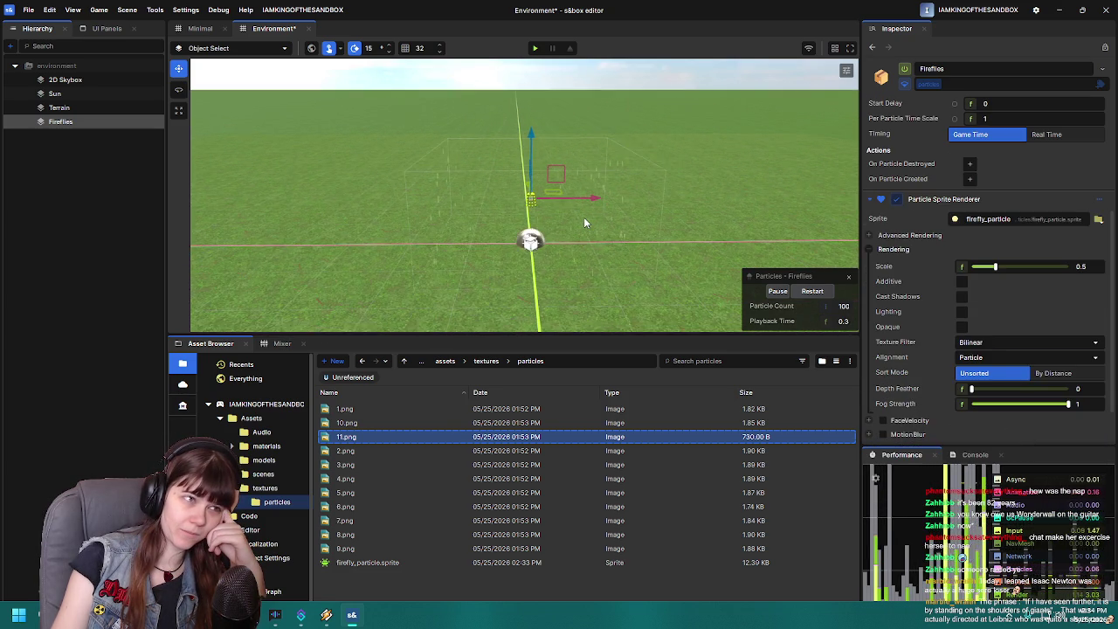
{"action": "left_click", "coordinate": [1007, 364]}
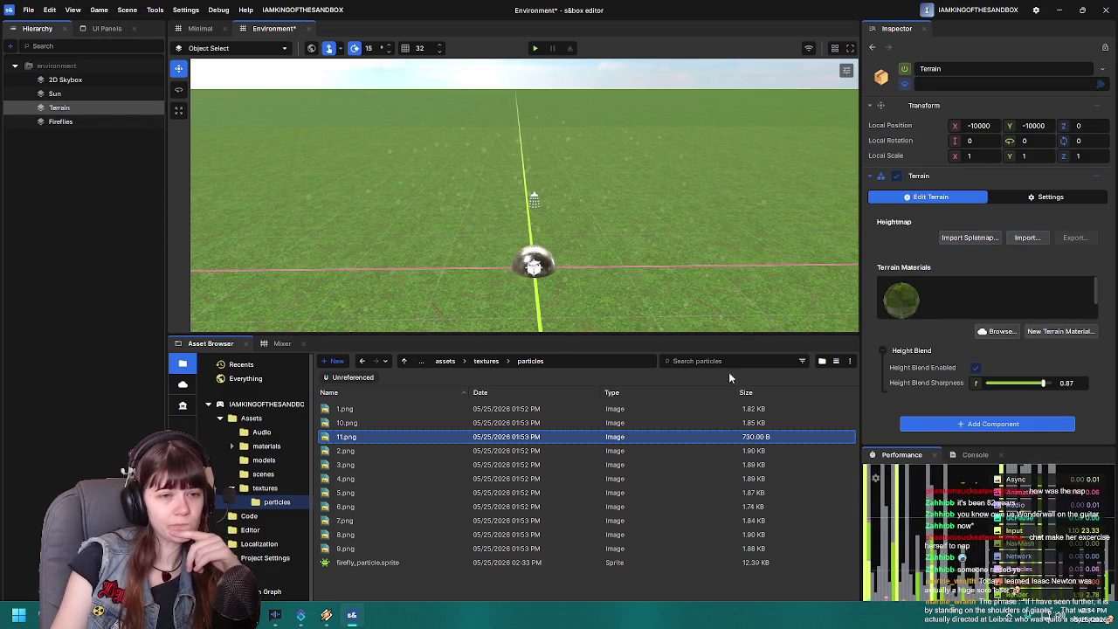
{"action": "left_click", "coordinate": [62, 124]}
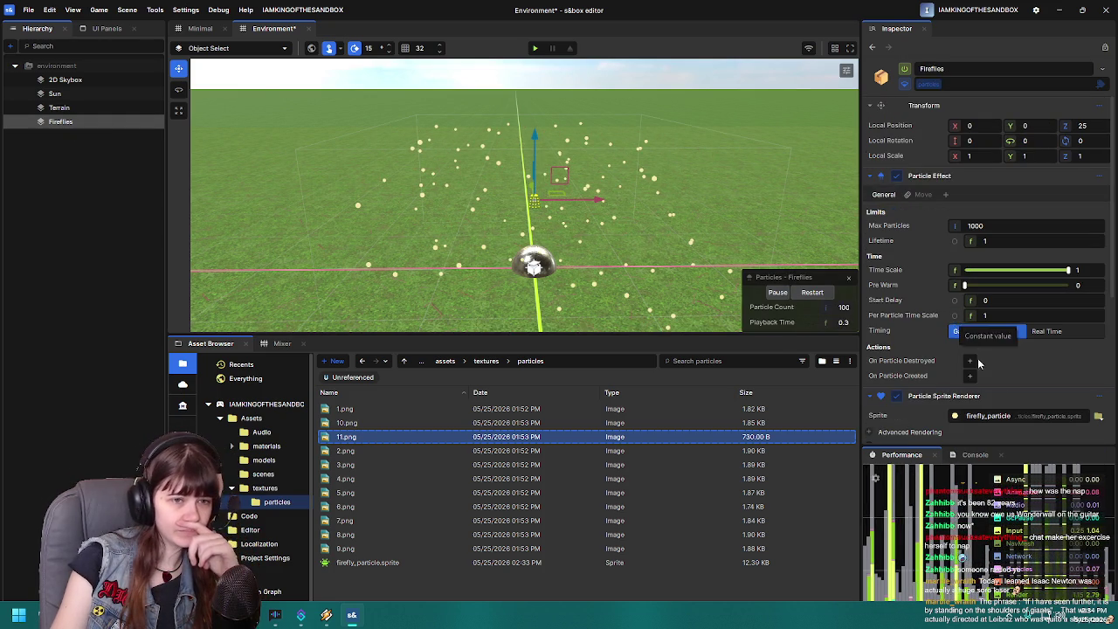
{"action": "scroll", "coordinate": [926, 297], "scroll_direction": "down", "scroll_amount": 3}
{"action": "scroll", "coordinate": [942, 379], "scroll_direction": "down", "scroll_amount": 2}
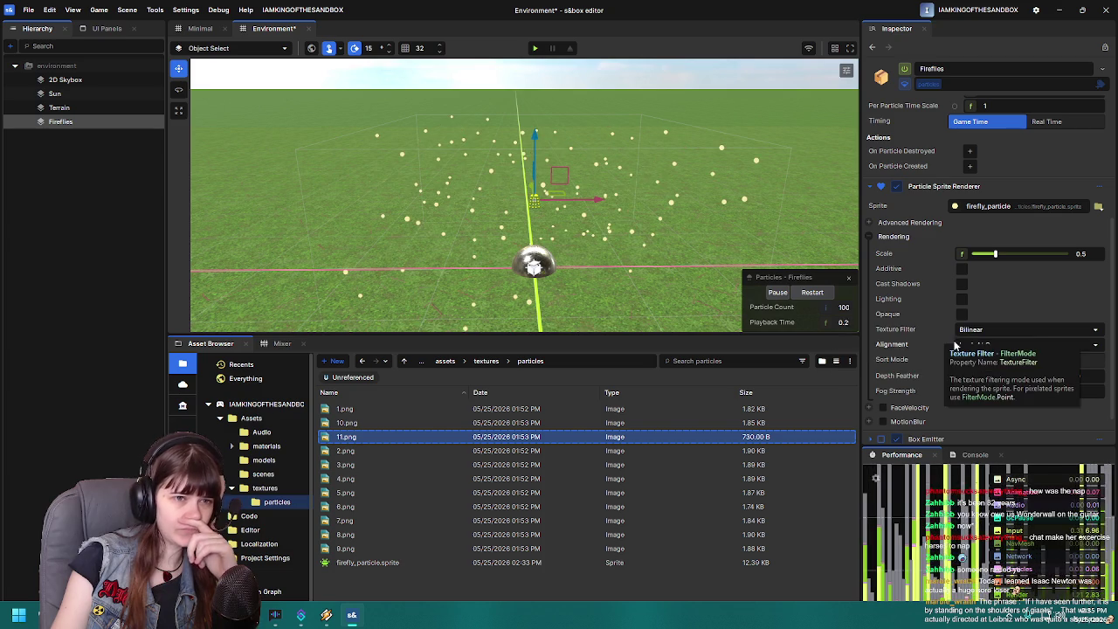
{"action": "left_click", "coordinate": [993, 330]}
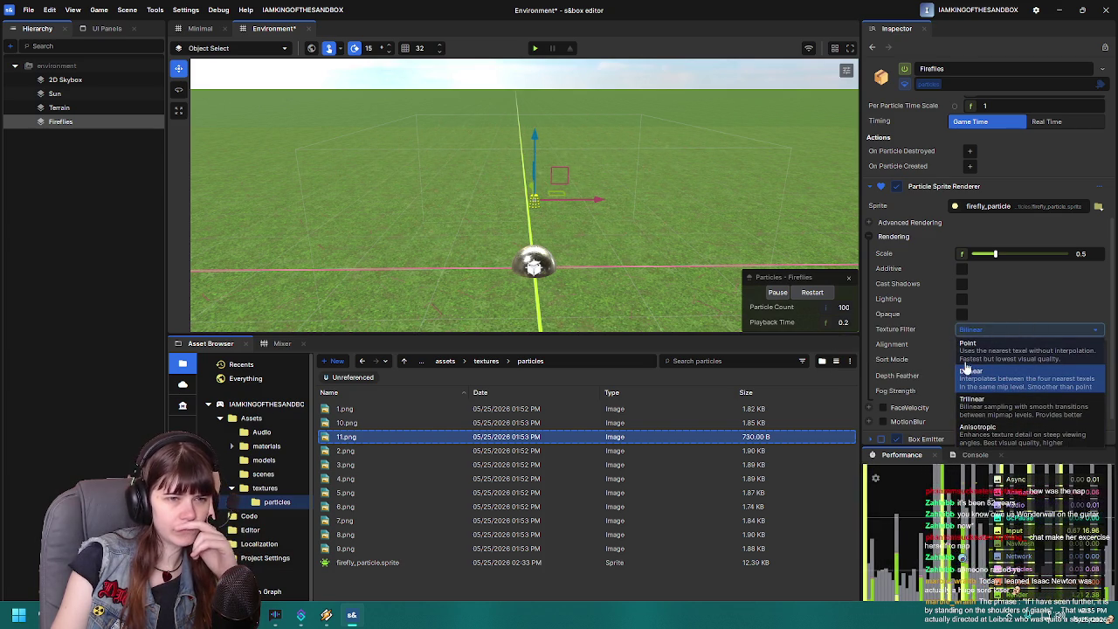
{"action": "left_click", "coordinate": [1013, 289]}
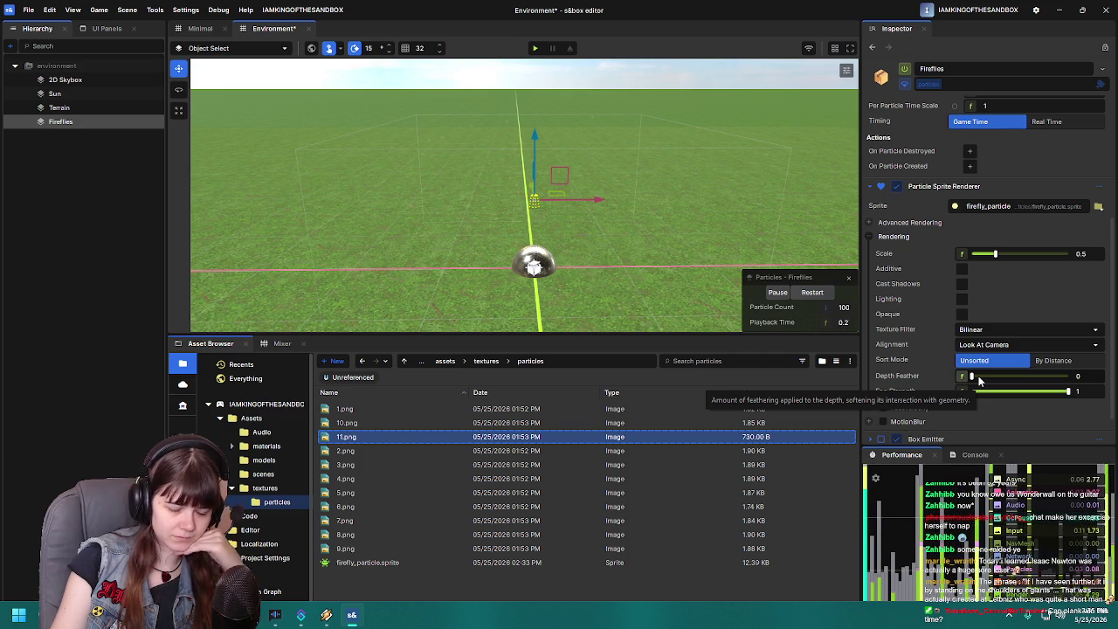
{"action": "scroll", "coordinate": [970, 377], "scroll_direction": "down", "scroll_amount": 1}
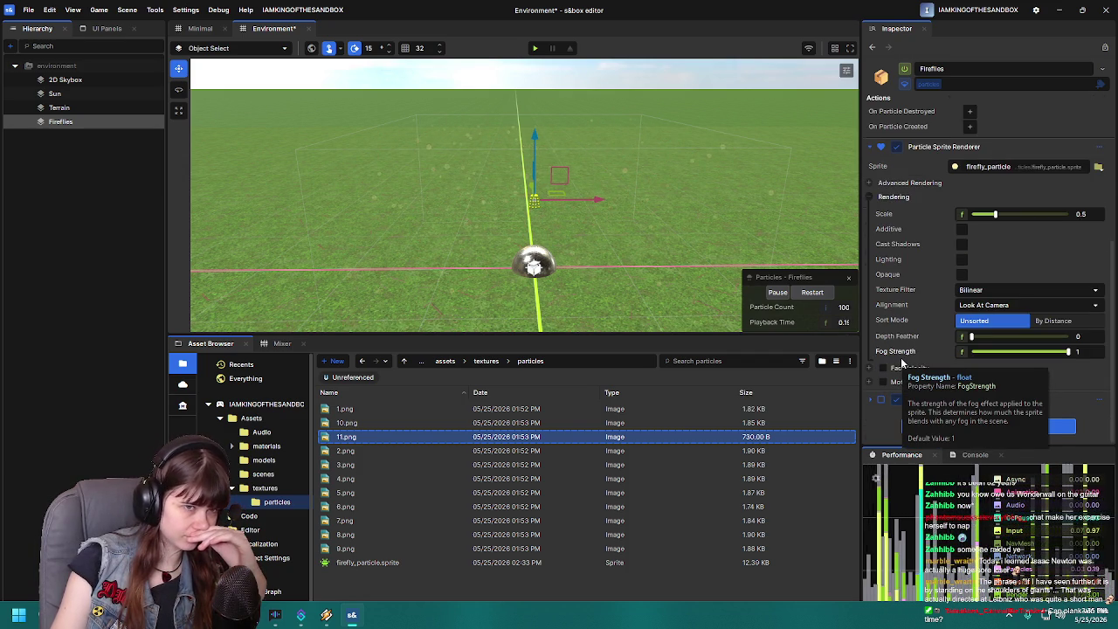
{"action": "scroll", "coordinate": [910, 351], "scroll_direction": "up", "scroll_amount": 6}
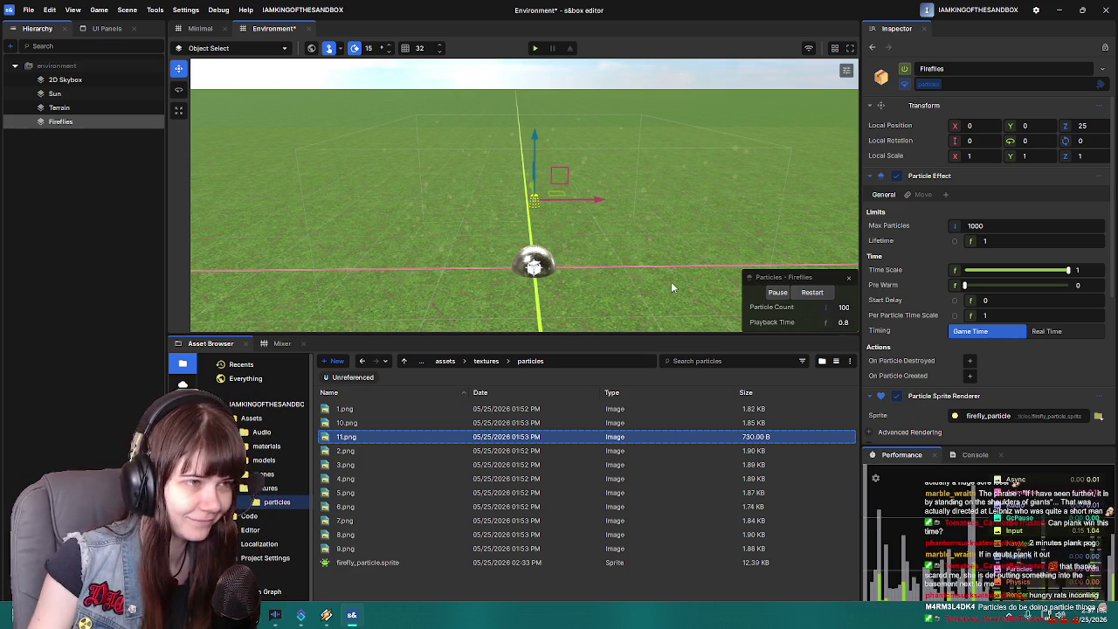
- Make the scene view taller above the Asset Browser and orbit across the firefly field
{"action": "scroll", "coordinate": [672, 286], "scroll_direction": "down", "scroll_amount": 5}
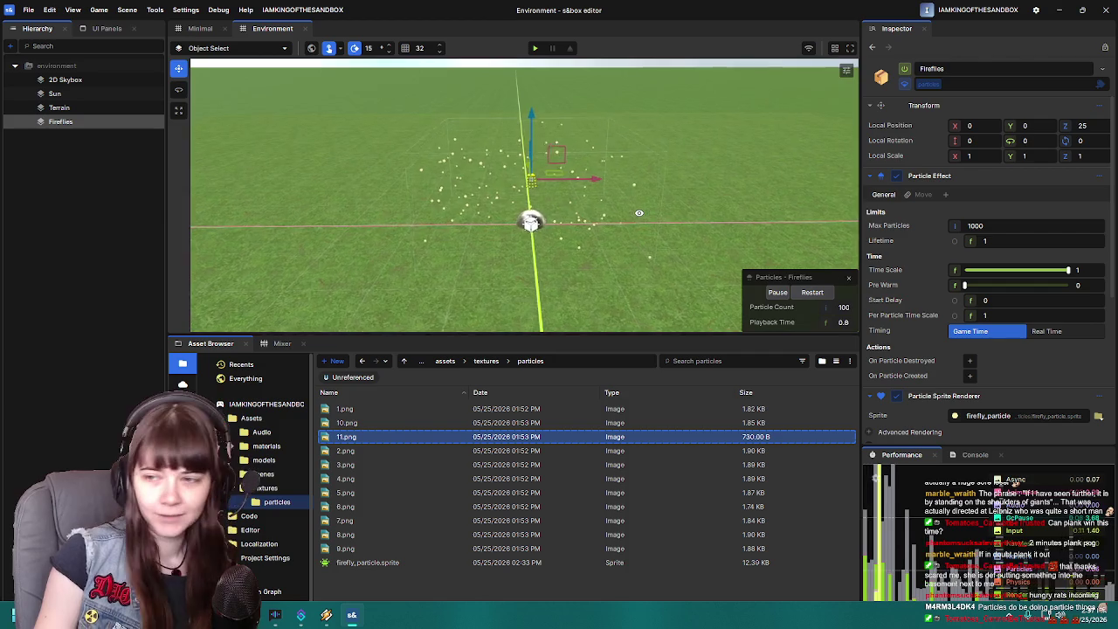
{"action": "right_click", "coordinate": [640, 218]}
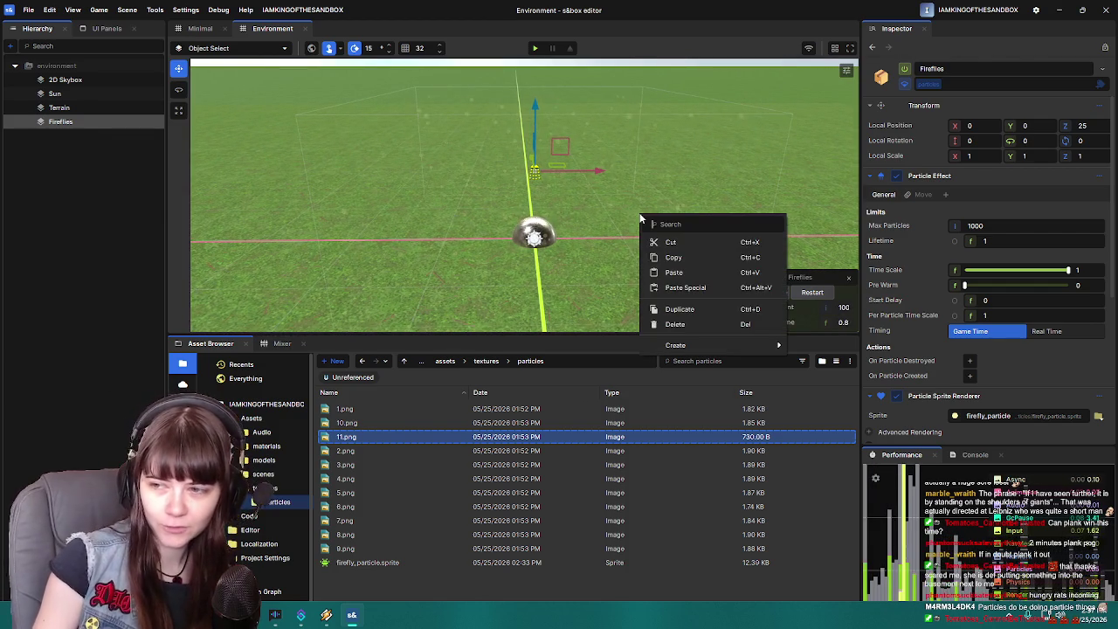
{"action": "left_click", "coordinate": [594, 340]}
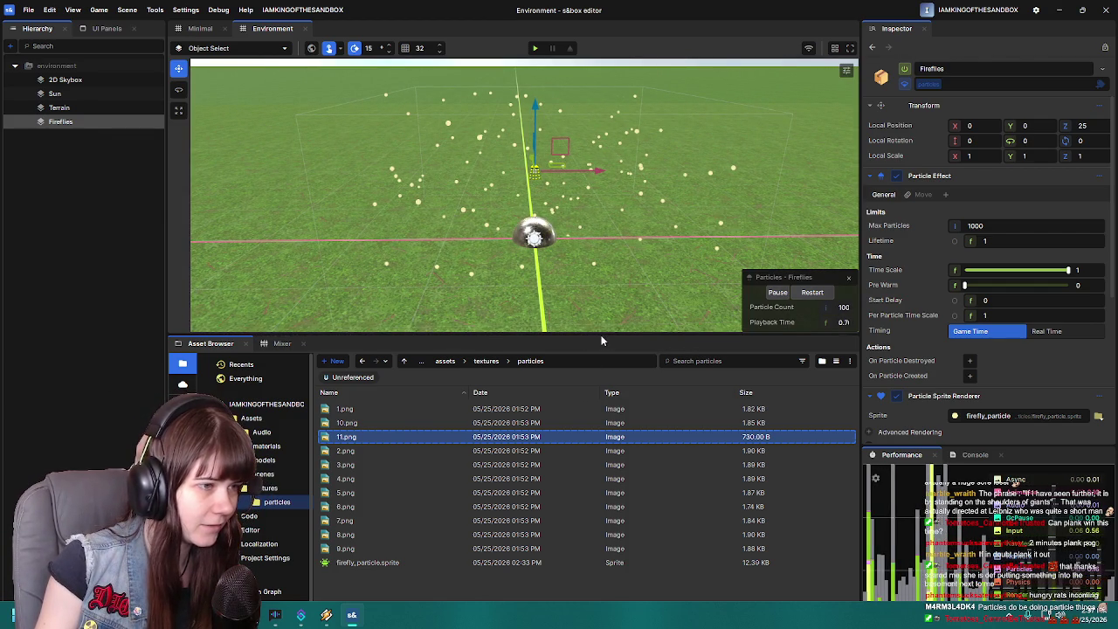
{"action": "left_click_drag", "start_coordinate": [603, 338], "coordinate": [616, 412]}
{"action": "left_click_drag", "start_coordinate": [625, 315], "coordinate": [623, 293]}
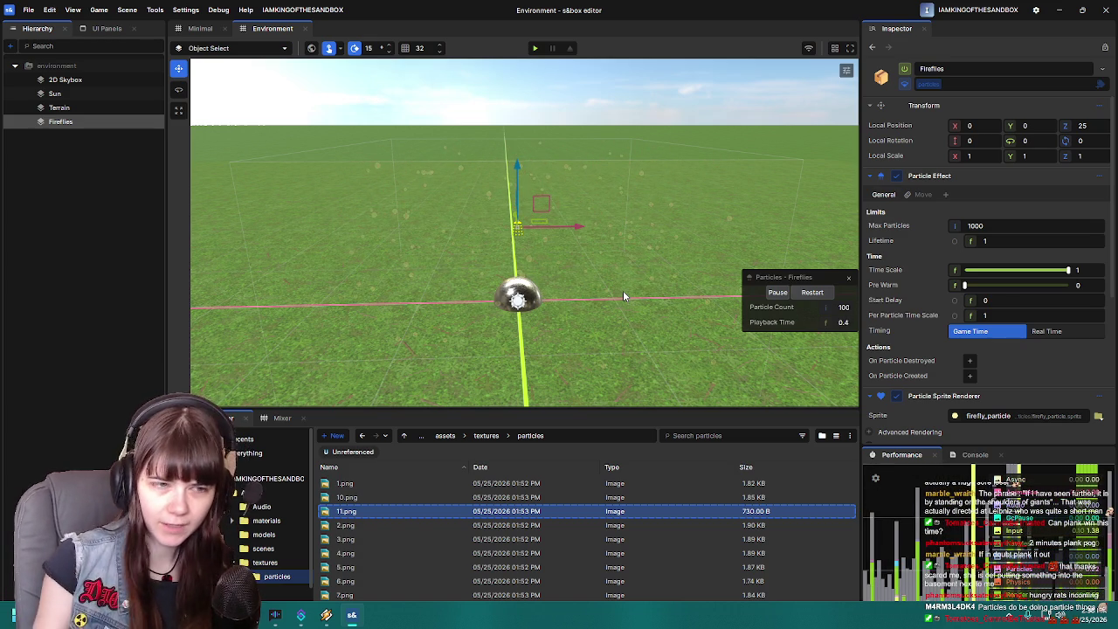
- Fold the sprite renderer away and show Box Emitter's Duration 1, Initial Burst 100, Rate 0
{"action": "scroll", "coordinate": [961, 280], "scroll_direction": "down", "scroll_amount": 3}
{"action": "left_click", "coordinate": [877, 241]}
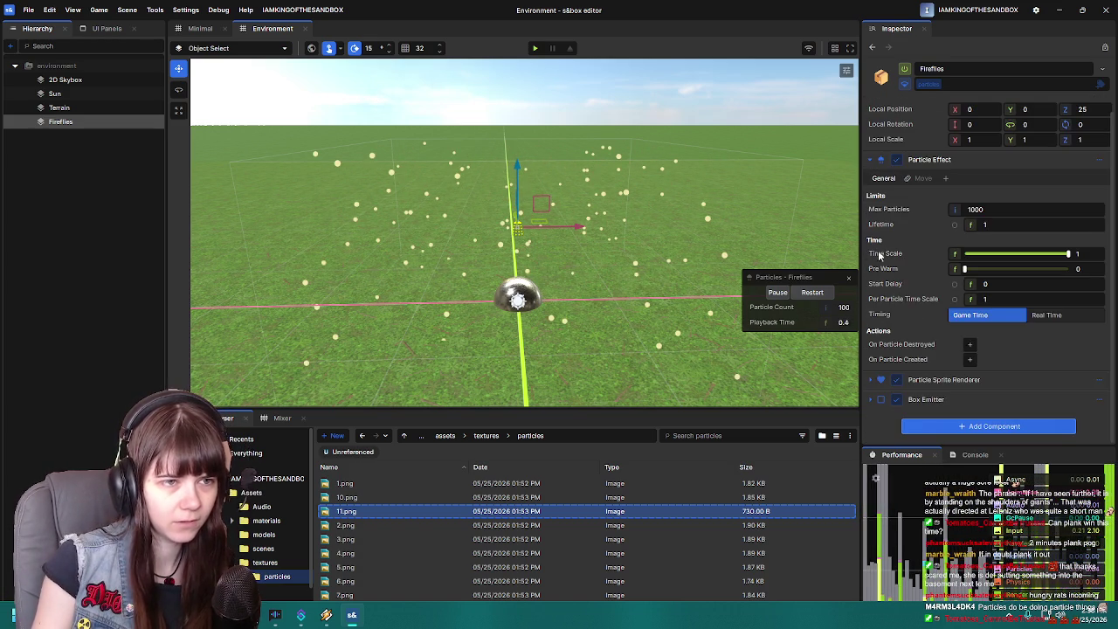
{"action": "left_click", "coordinate": [916, 399]}
{"action": "scroll", "coordinate": [915, 373], "scroll_direction": "down", "scroll_amount": 1}
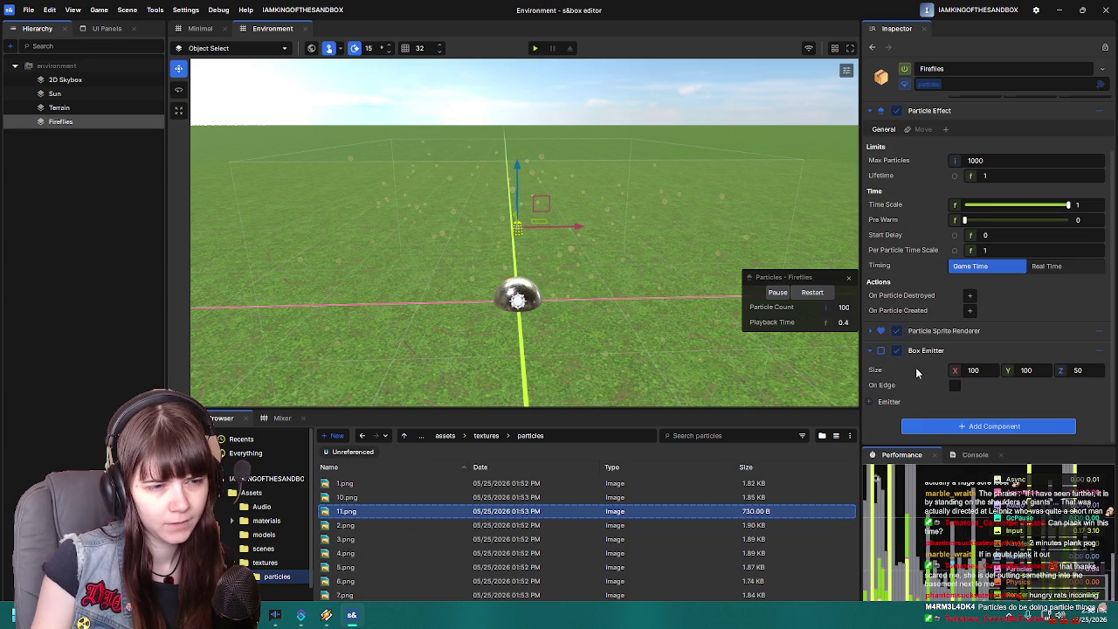
{"action": "left_click", "coordinate": [889, 401]}
{"action": "scroll", "coordinate": [960, 375], "scroll_direction": "down", "scroll_amount": 2}
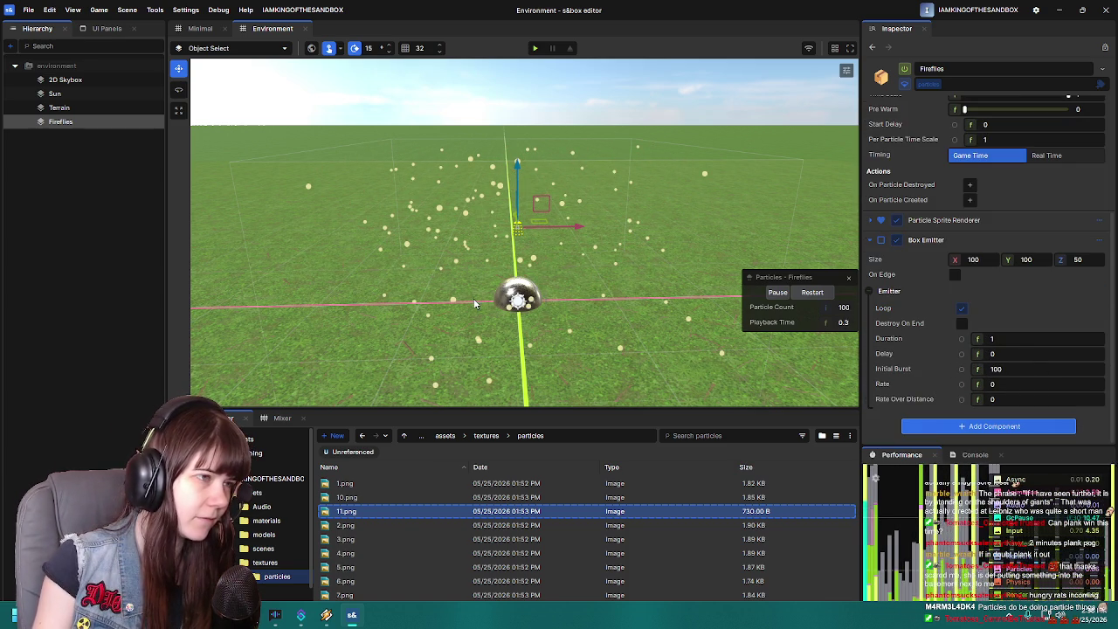
{"action": "right_click", "coordinate": [638, 276]}
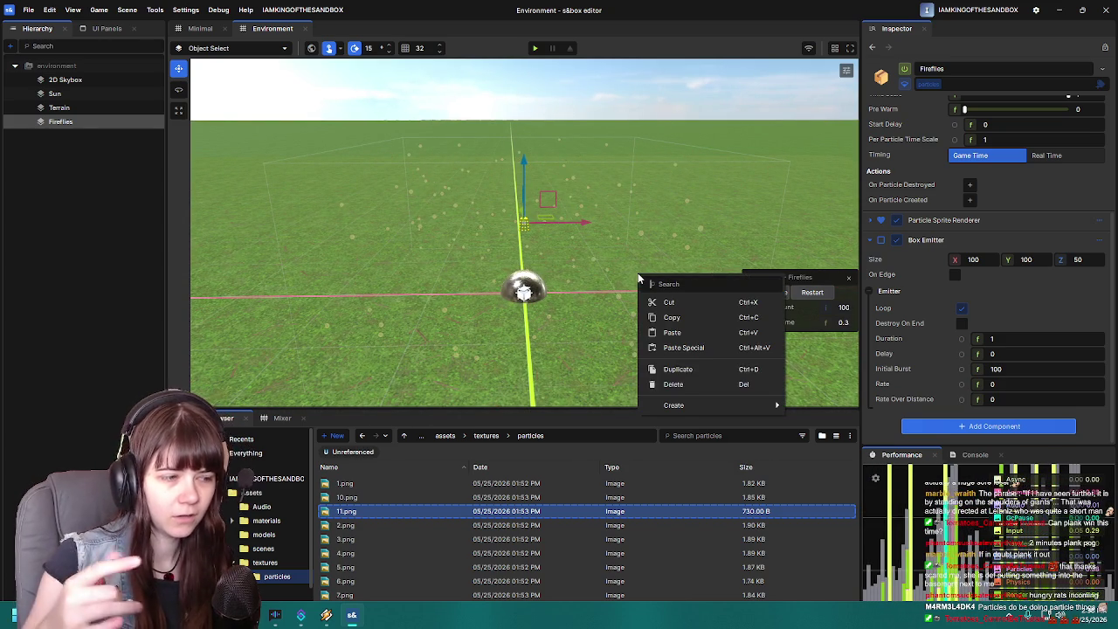
{"action": "left_click", "coordinate": [887, 429]}
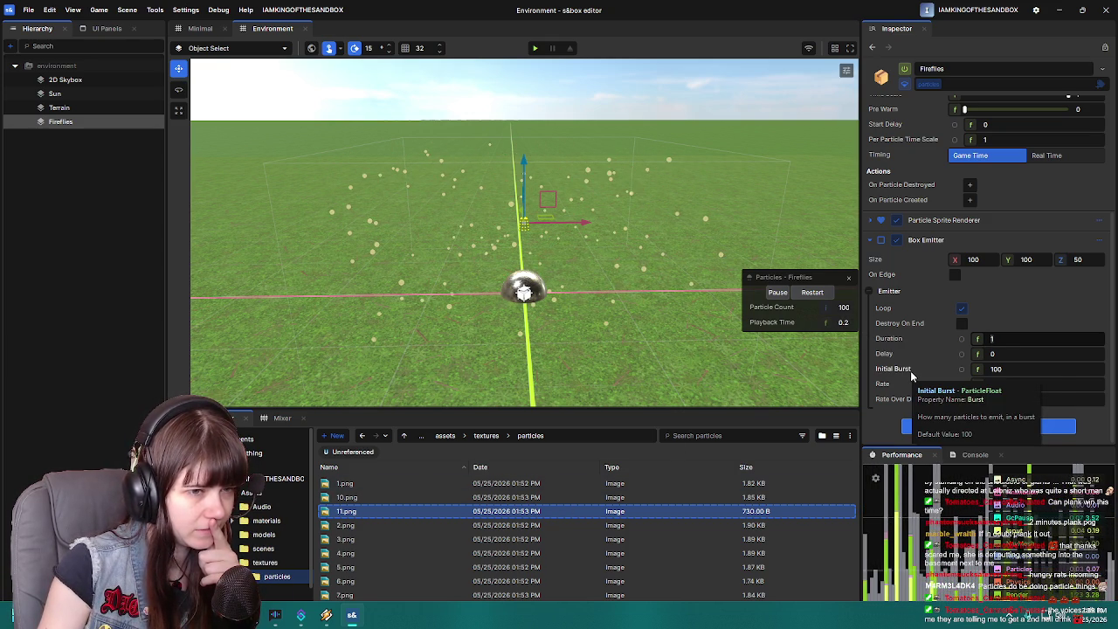
{"action": "mouse_move", "coordinate": [917, 344]}
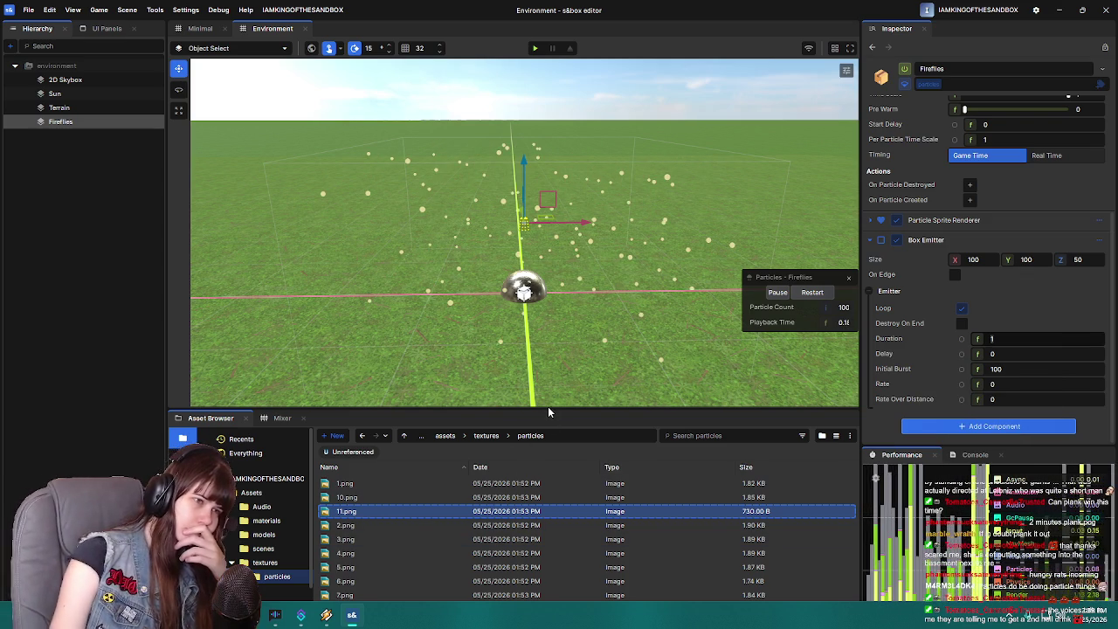
- Set the firefly_particle sprite's frame rate to 2.5 and save it
{"action": "left_click_drag", "start_coordinate": [546, 408], "coordinate": [547, 339]}
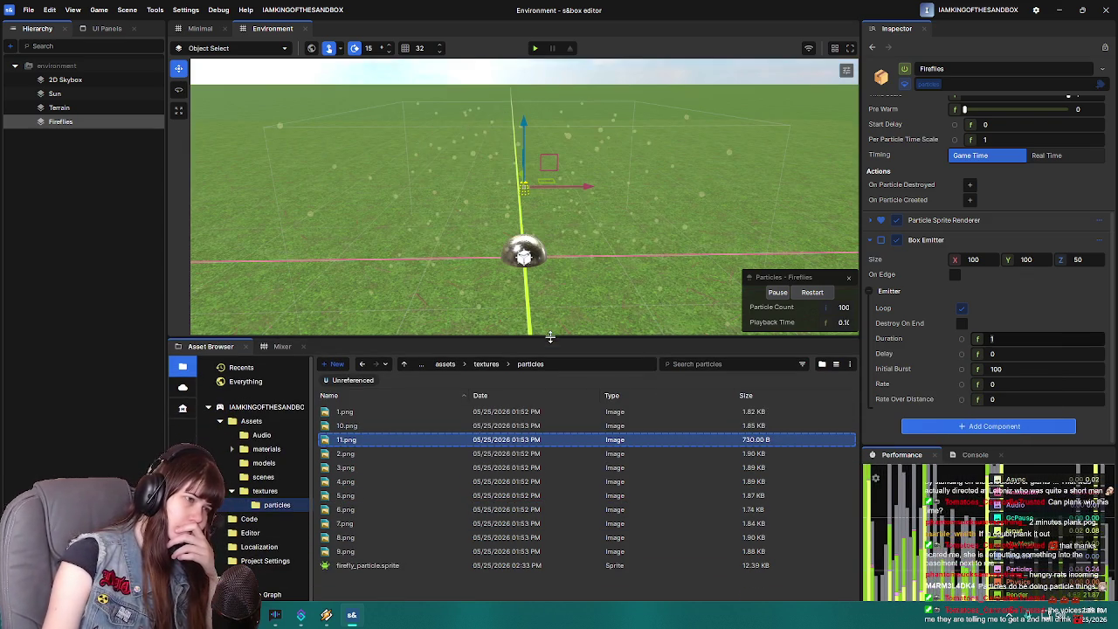
{"action": "left_click", "coordinate": [365, 565]}
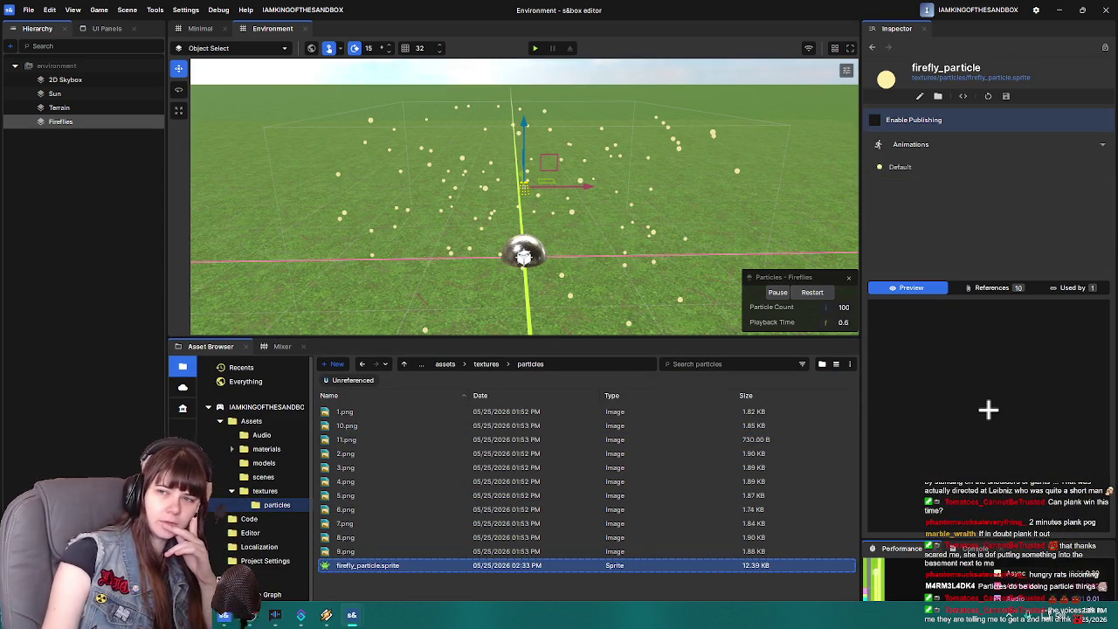
{"action": "left_click", "coordinate": [918, 96]}
{"action": "left_click_drag", "start_coordinate": [963, 120], "coordinate": [650, 130]}
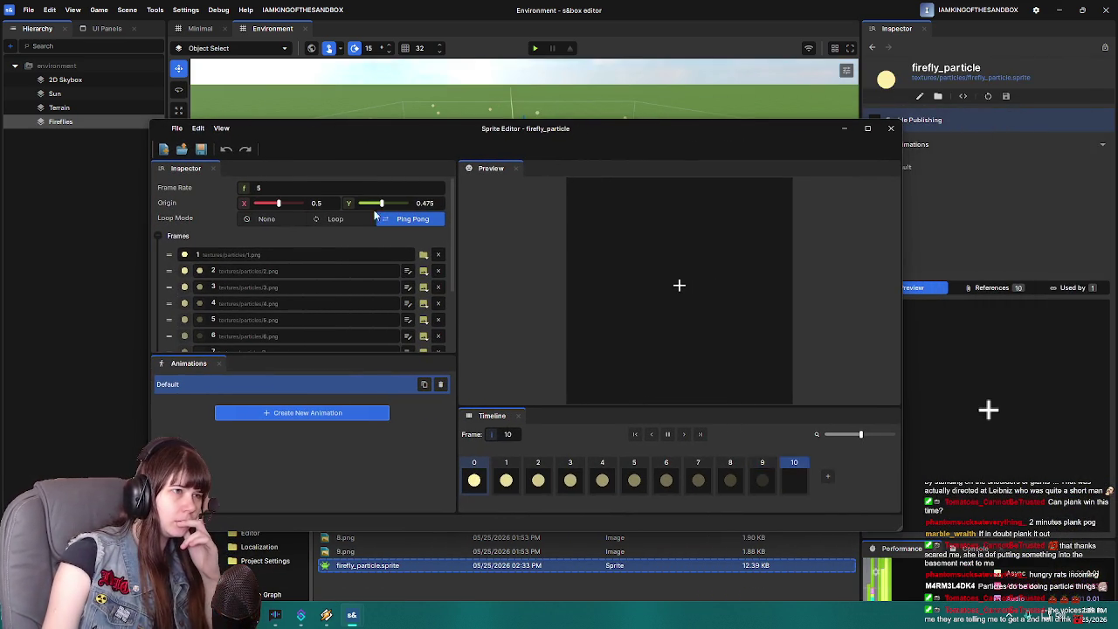
{"action": "left_click", "coordinate": [286, 188]}
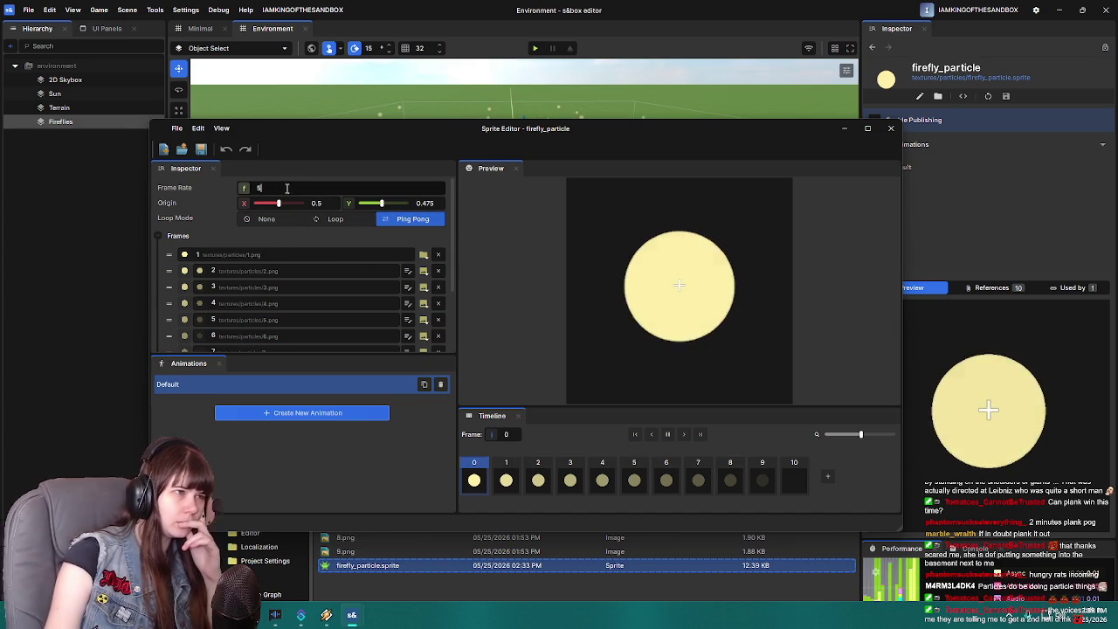
{"action": "key", "text": "BackSpace"}
{"action": "type", "text": "2.5"}
{"action": "key", "text": "Return"}
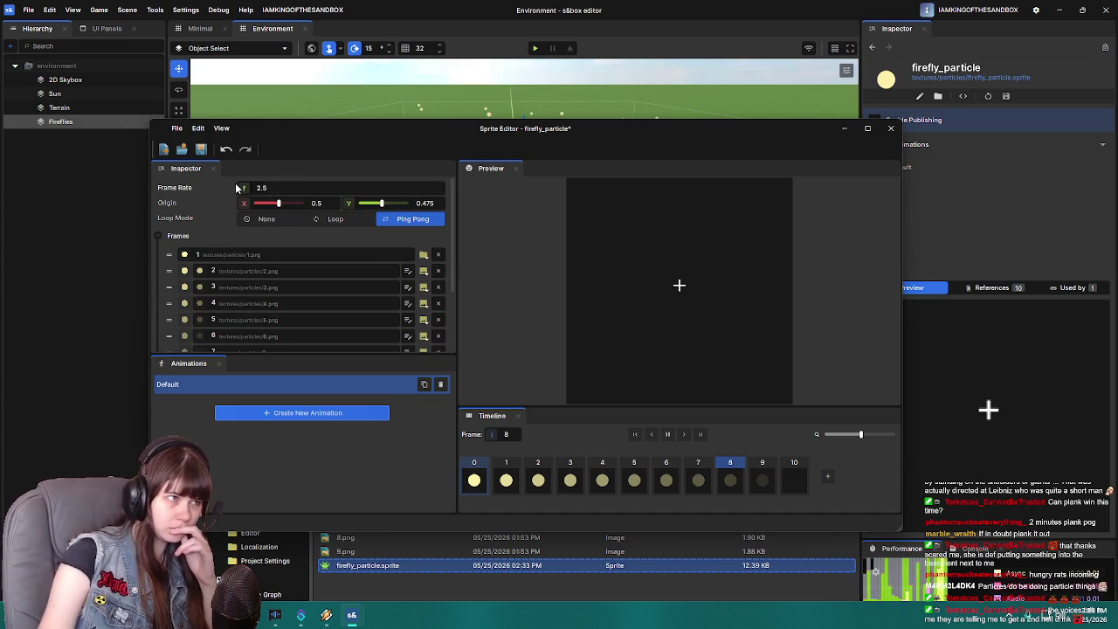
{"action": "left_click", "coordinate": [201, 149]}
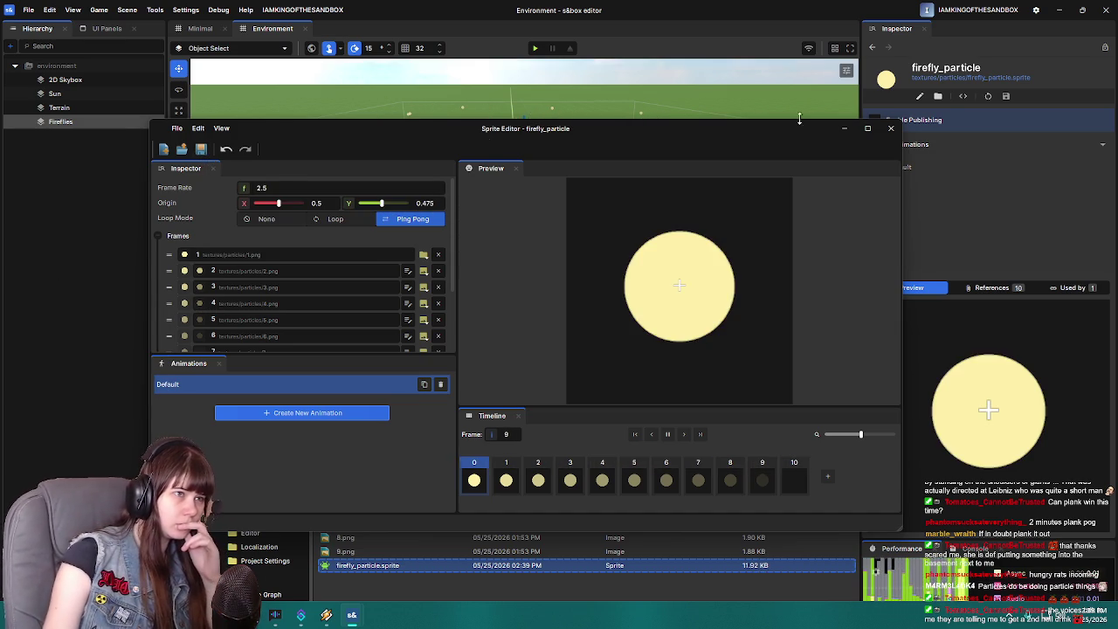
{"action": "left_click", "coordinate": [891, 129]}
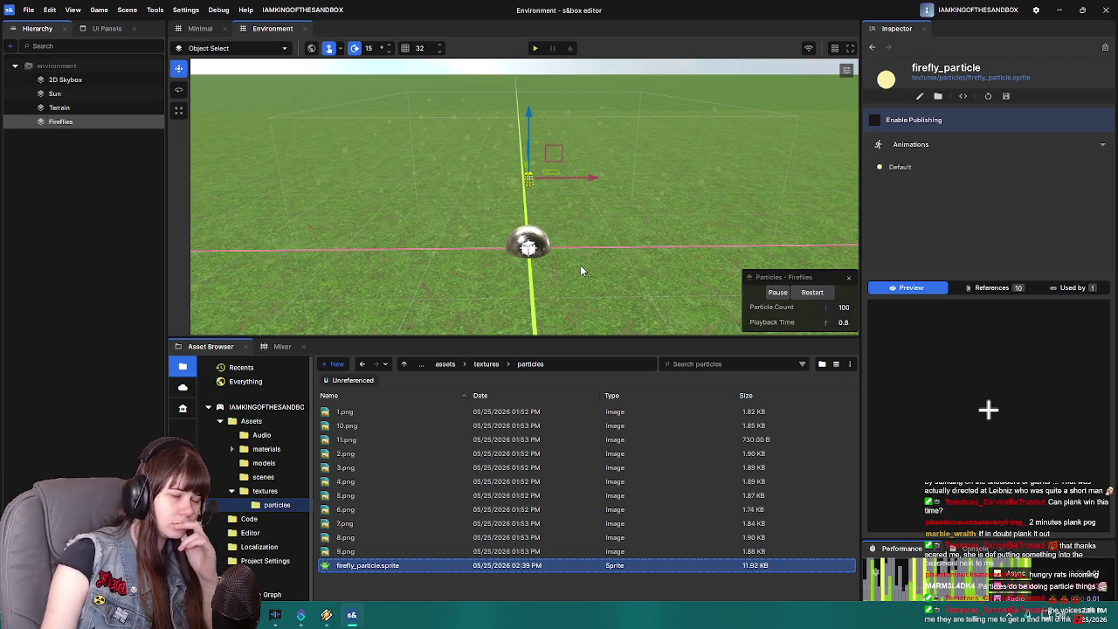
- Change the sprite's frame rate to 1 and save it
{"action": "double_click", "coordinate": [391, 566]}
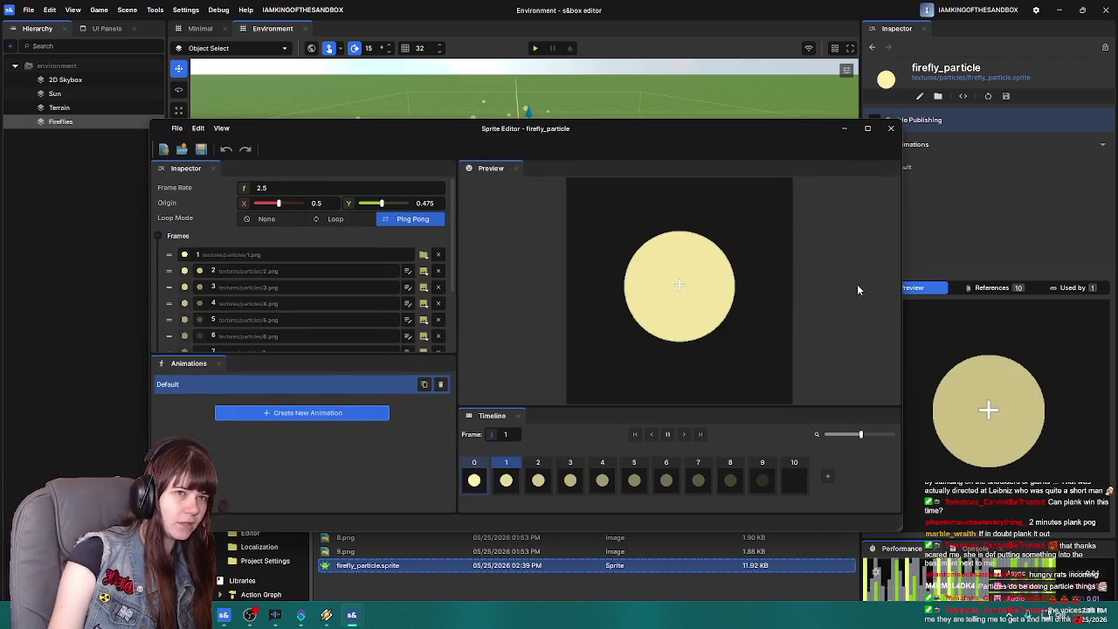
{"action": "left_click", "coordinate": [262, 187]}
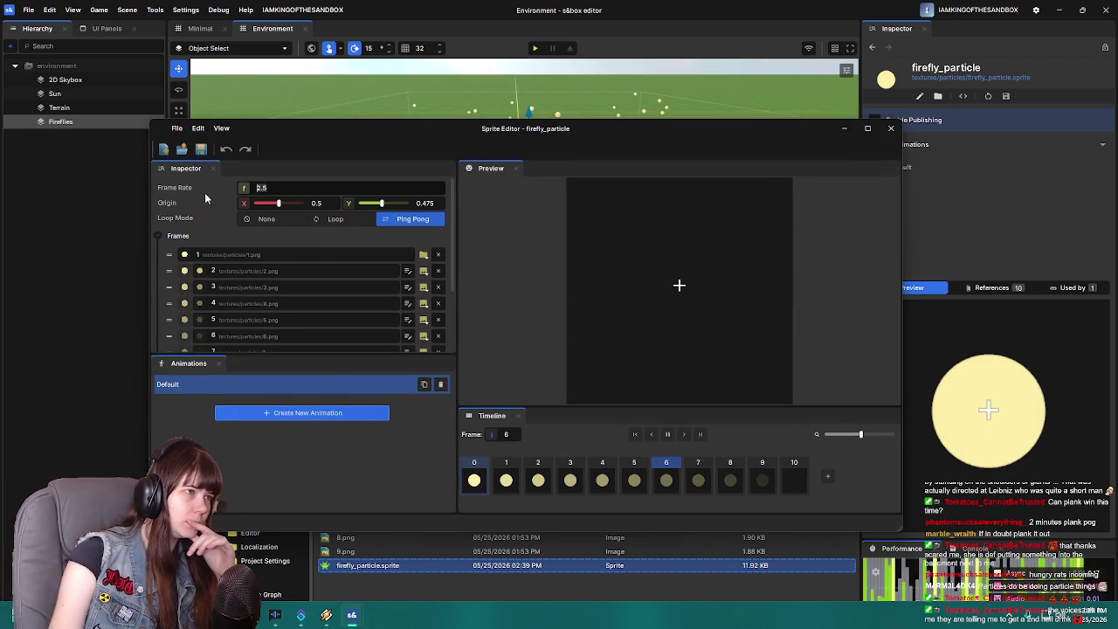
{"action": "mouse_move", "coordinate": [214, 221]}
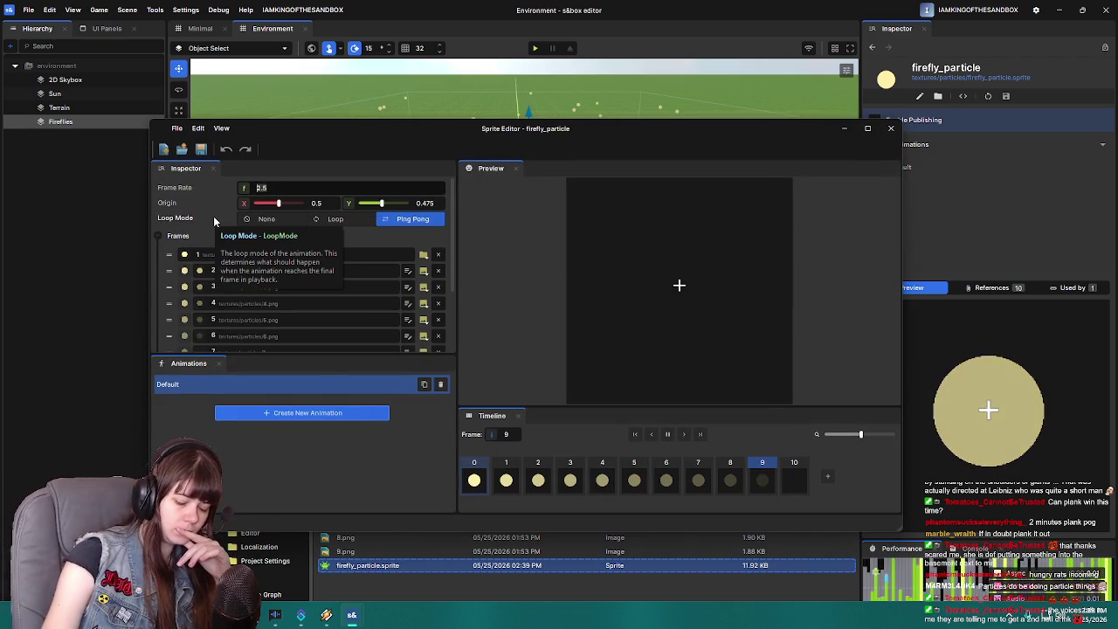
{"action": "type", "text": "1"}
{"action": "left_click", "coordinate": [201, 149]}
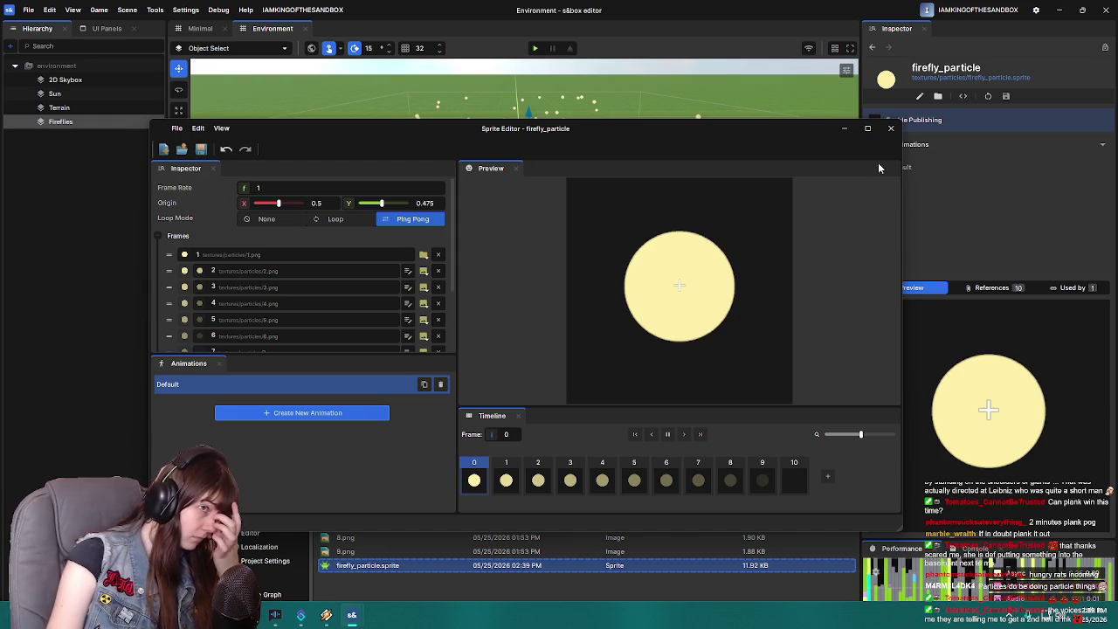
{"action": "left_click", "coordinate": [890, 128]}
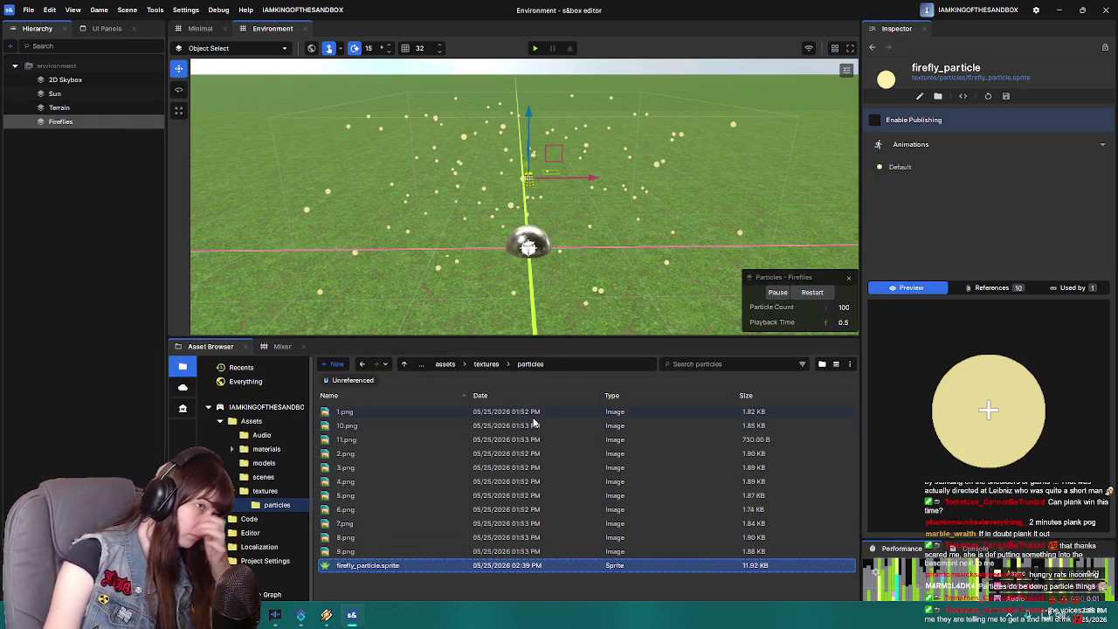
- Set the sprite's frame rate to 10, save with Ctrl+S, and close the editor
{"action": "left_click_drag", "start_coordinate": [364, 568], "coordinate": [366, 572]}
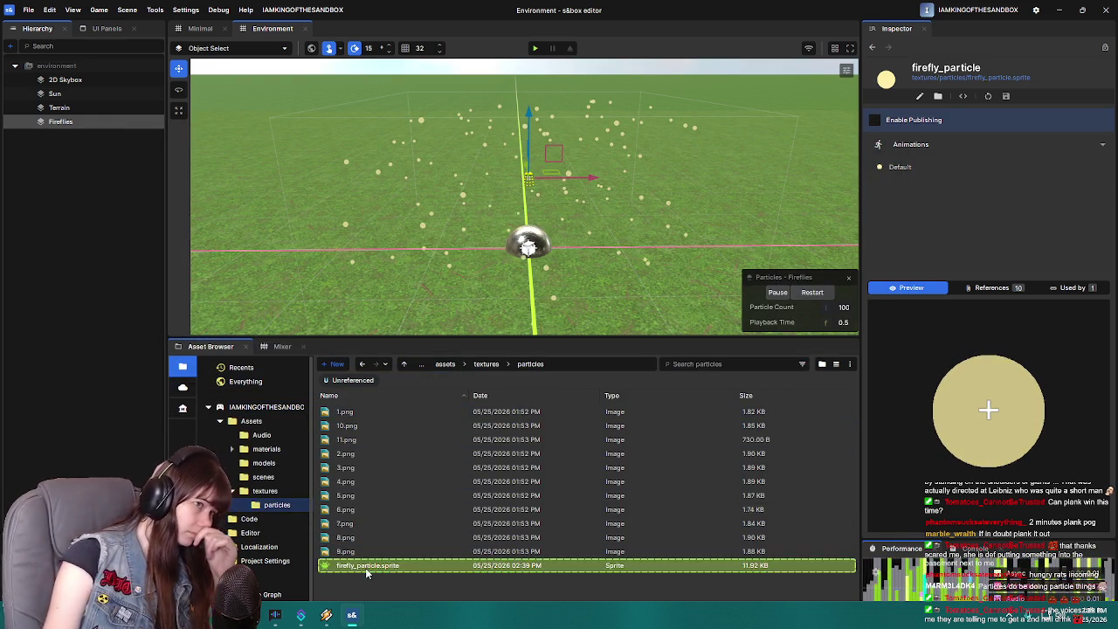
{"action": "double_click", "coordinate": [365, 568]}
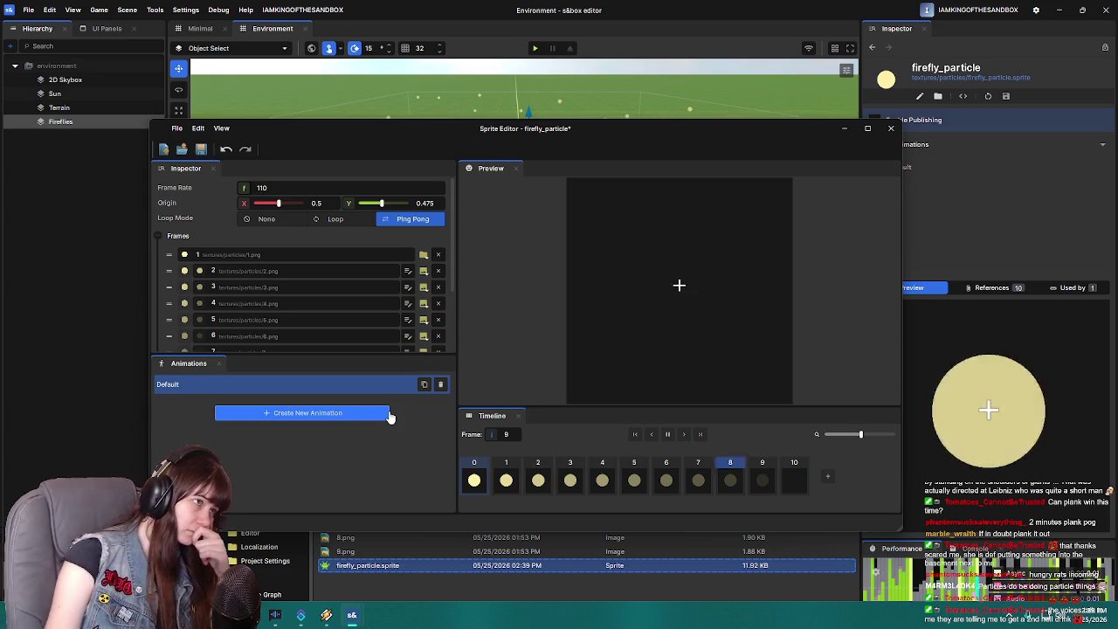
{"action": "left_click", "coordinate": [289, 189]}
{"action": "type", "text": "10"}
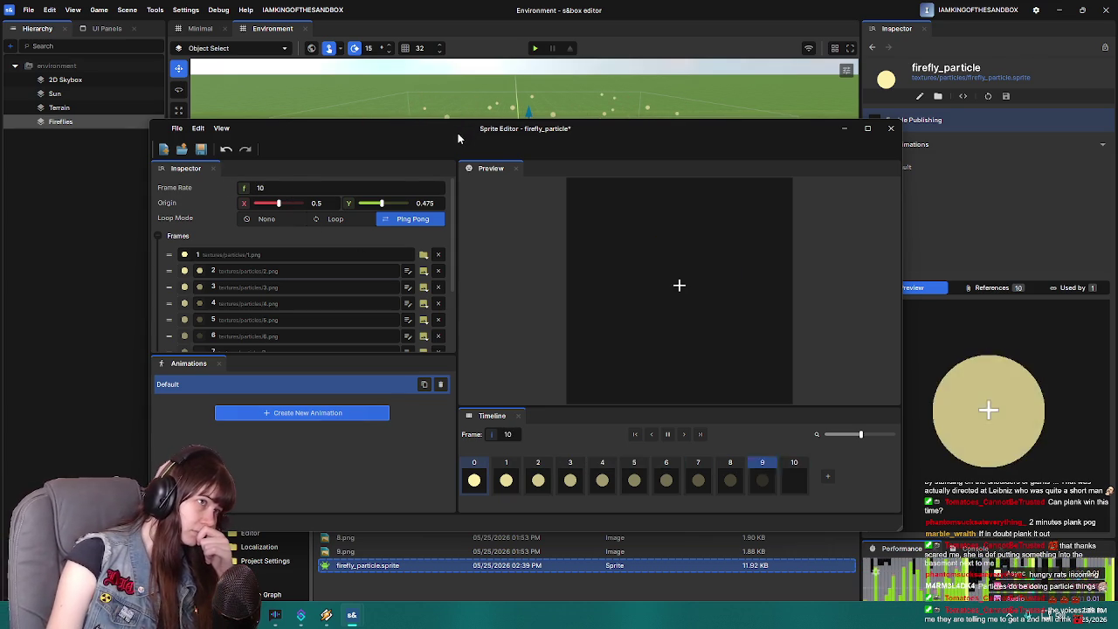
{"action": "key", "text": "ctrl+s"}
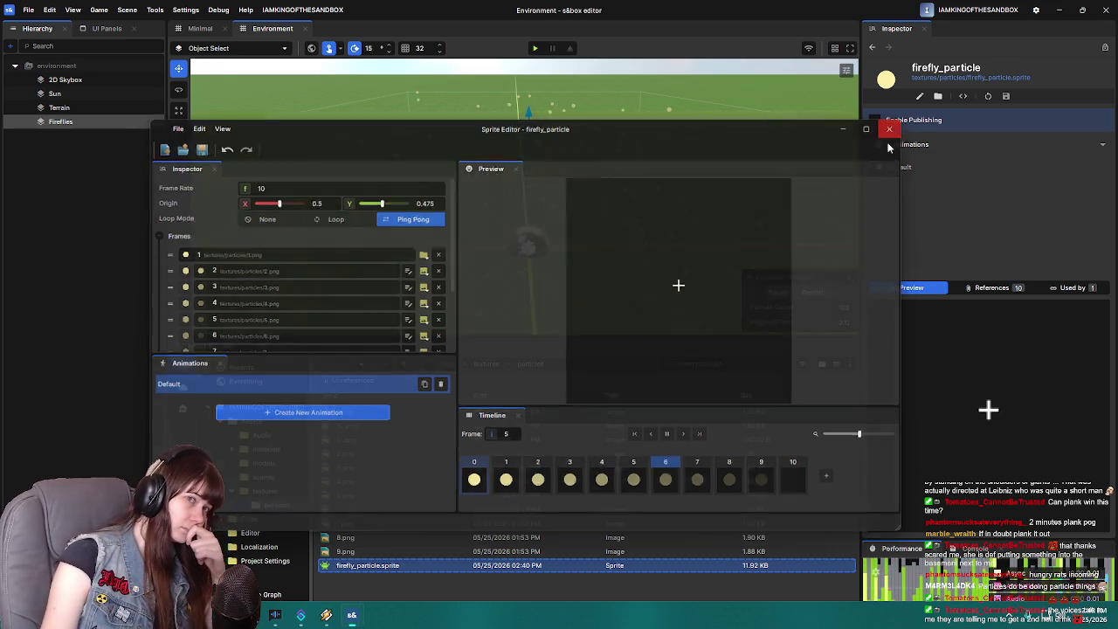
{"action": "left_click", "coordinate": [890, 128]}
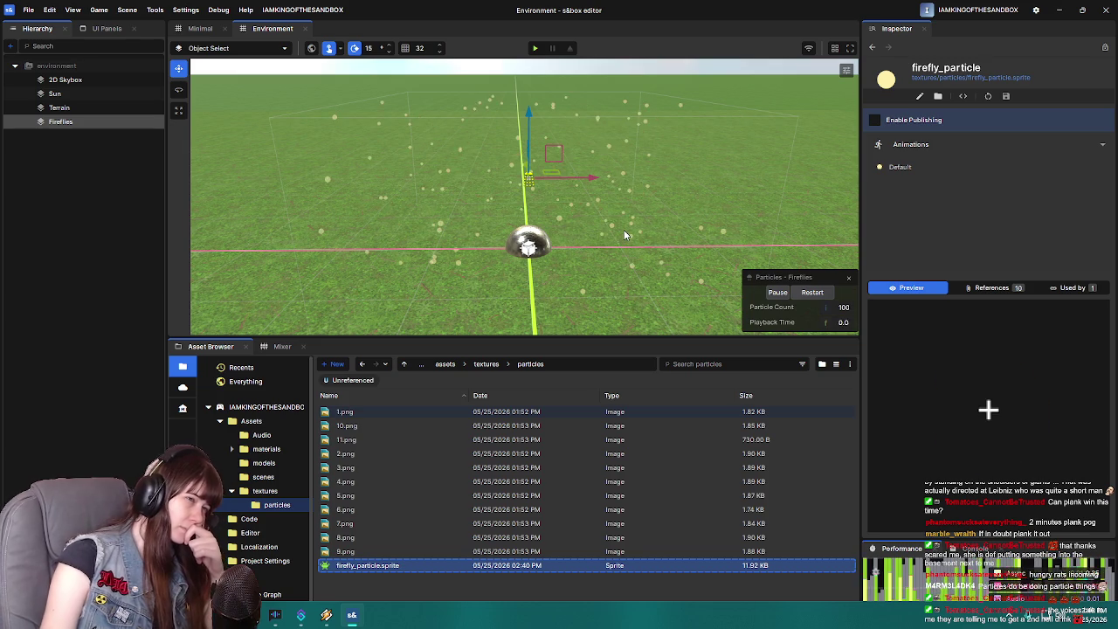
{"action": "scroll", "coordinate": [625, 233], "scroll_direction": "down", "scroll_amount": 3}
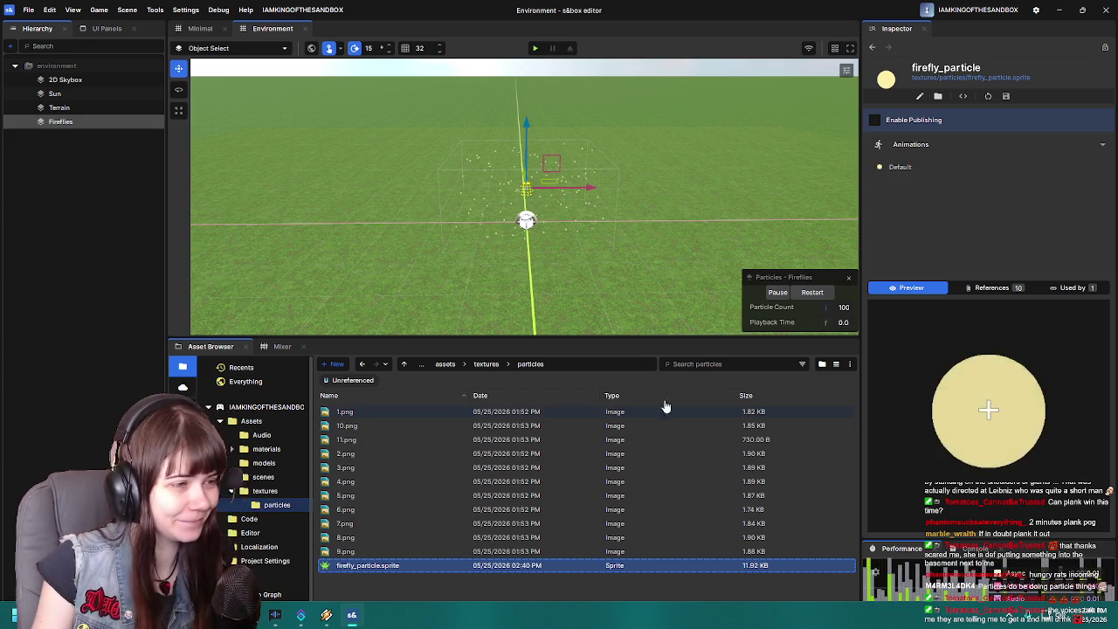
{"action": "left_click_drag", "start_coordinate": [702, 337], "coordinate": [711, 360]}
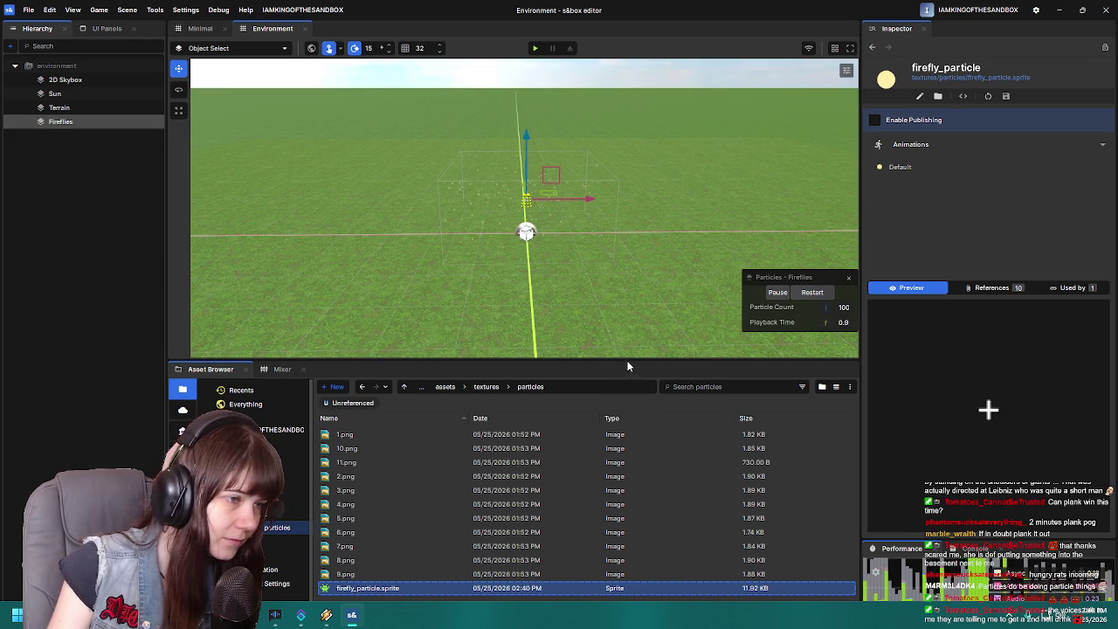
{"action": "left_click_drag", "start_coordinate": [626, 362], "coordinate": [632, 366]}
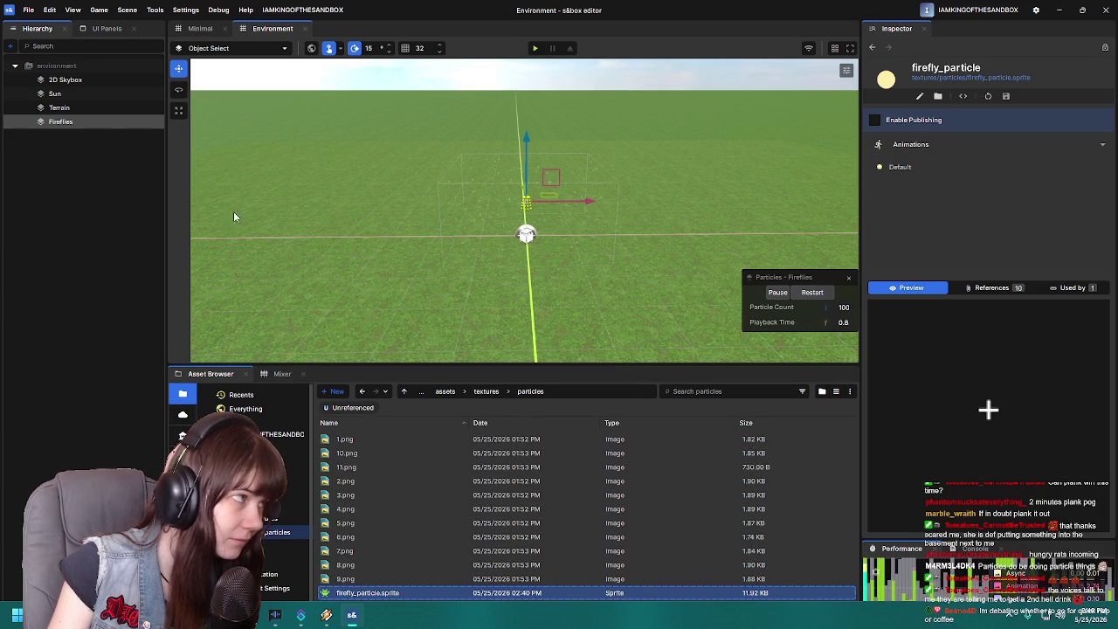
{"action": "left_click", "coordinate": [58, 107]}
{"action": "left_click", "coordinate": [60, 121]}
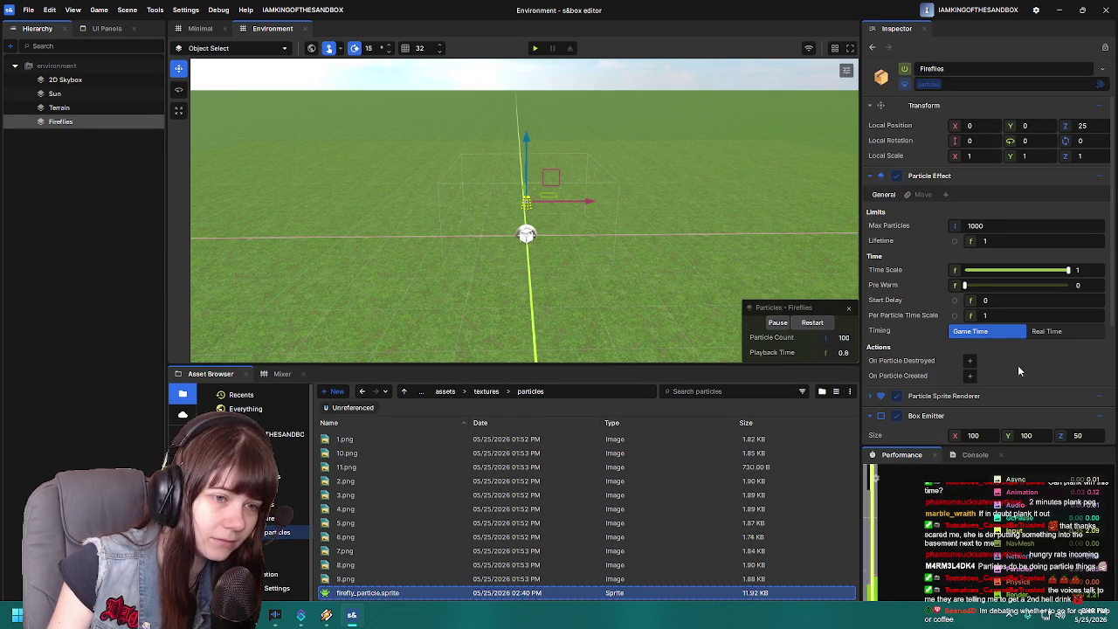
{"action": "scroll", "coordinate": [1017, 365], "scroll_direction": "down", "scroll_amount": 5}
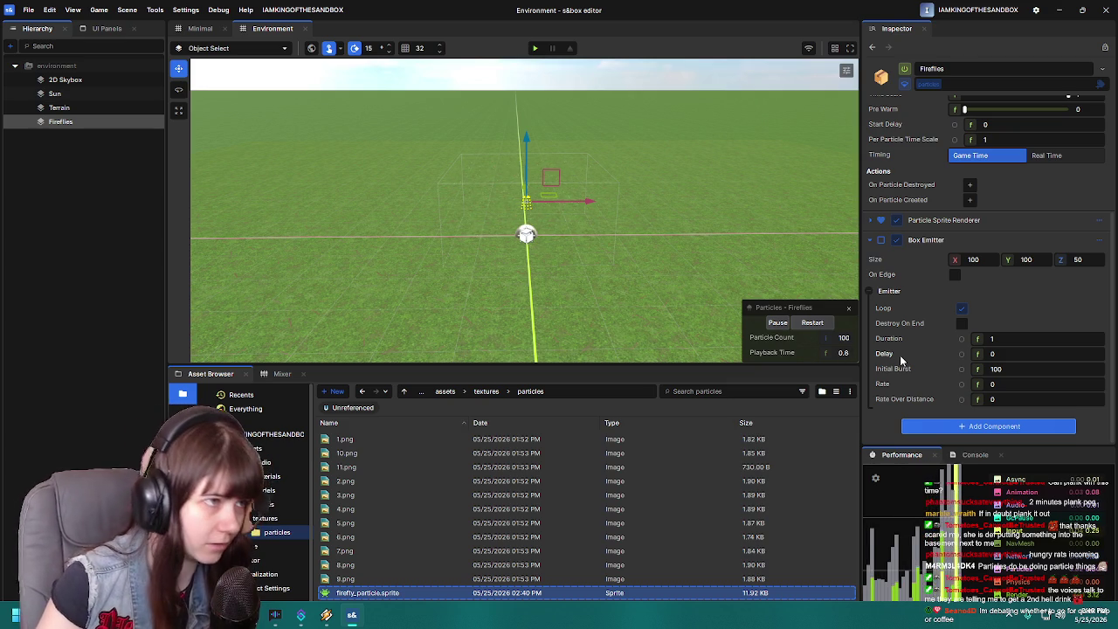
{"action": "scroll", "coordinate": [609, 220], "scroll_direction": "up", "scroll_amount": 3}
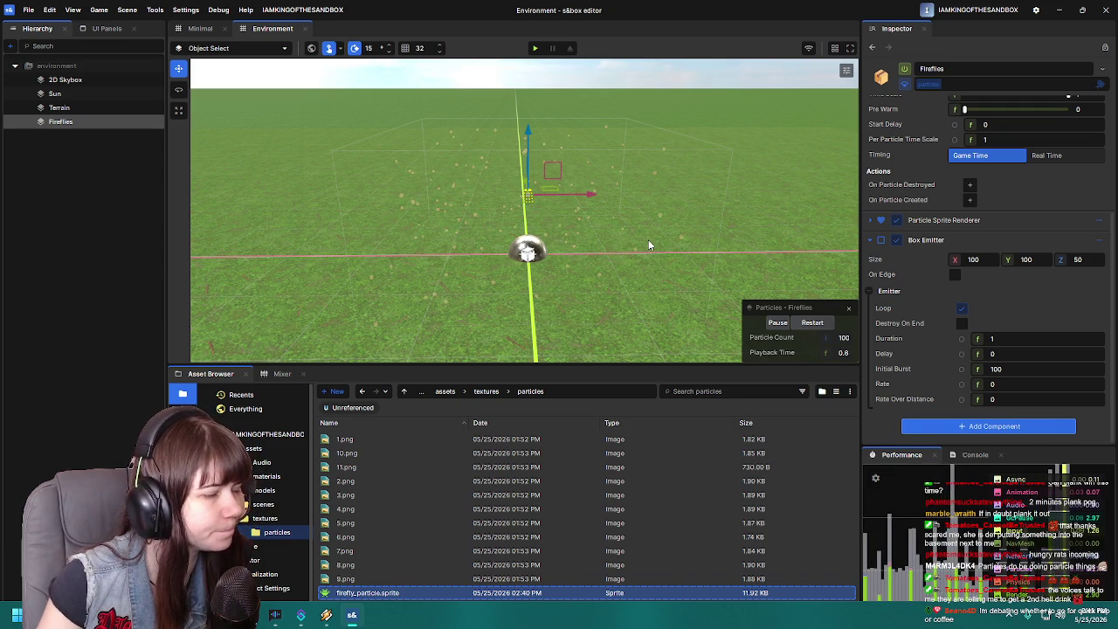
{"action": "left_click", "coordinate": [962, 339]}
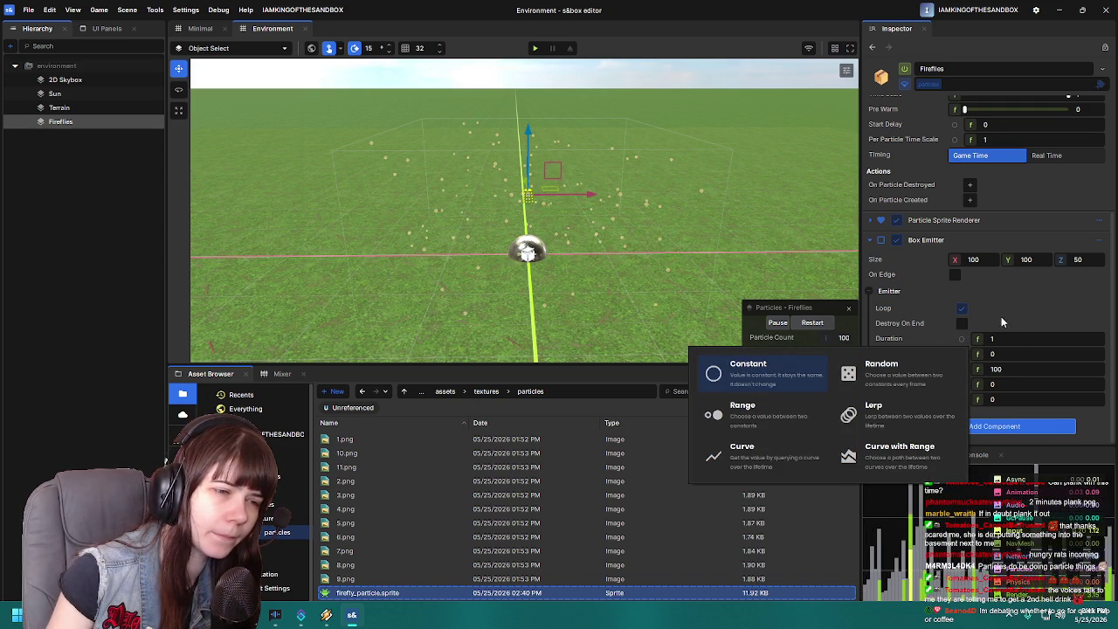
{"action": "left_click", "coordinate": [928, 327]}
{"action": "scroll", "coordinate": [905, 344], "scroll_direction": "up", "scroll_amount": 4}
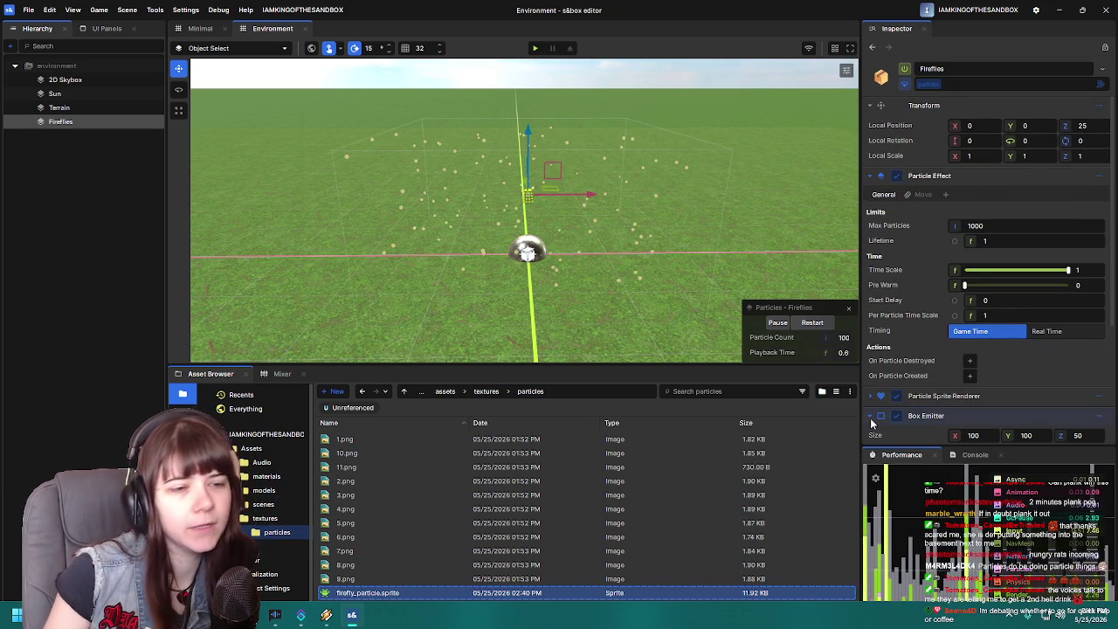
{"action": "scroll", "coordinate": [871, 371], "scroll_direction": "down", "scroll_amount": 1}
{"action": "left_click", "coordinate": [871, 378]}
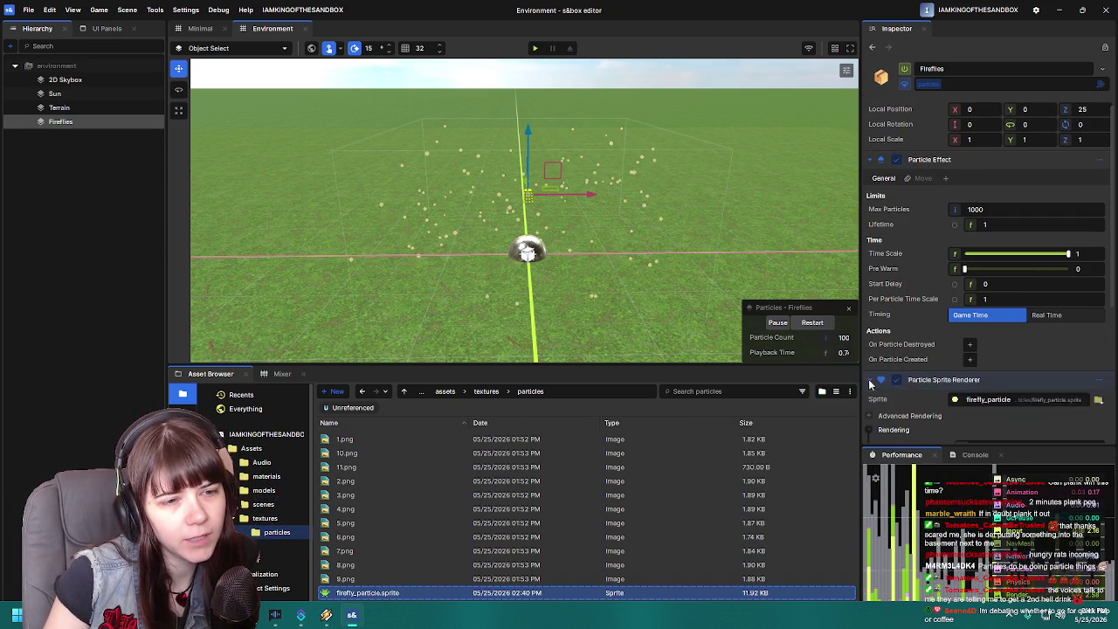
{"action": "scroll", "coordinate": [996, 323], "scroll_direction": "down", "scroll_amount": 5}
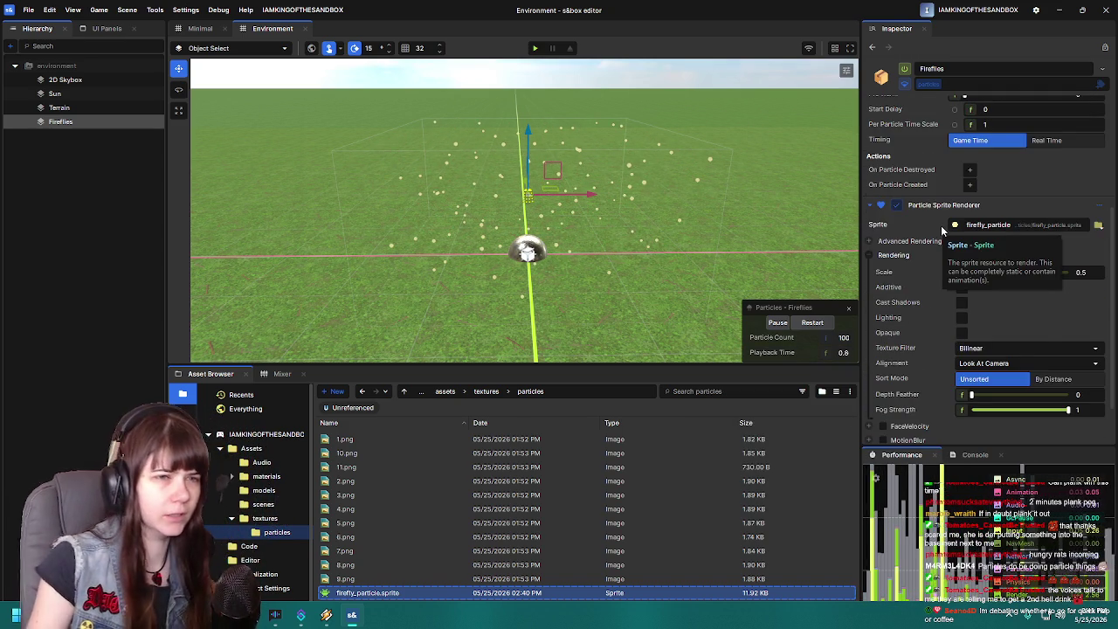
{"action": "scroll", "coordinate": [938, 393], "scroll_direction": "down", "scroll_amount": 2}
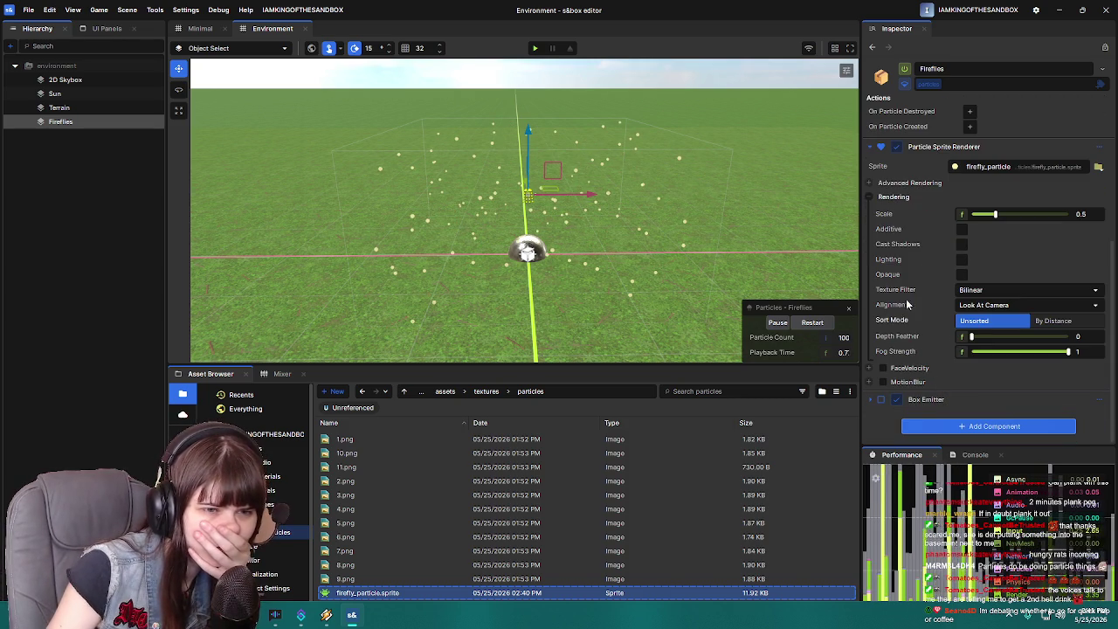
{"action": "left_click", "coordinate": [869, 196]}
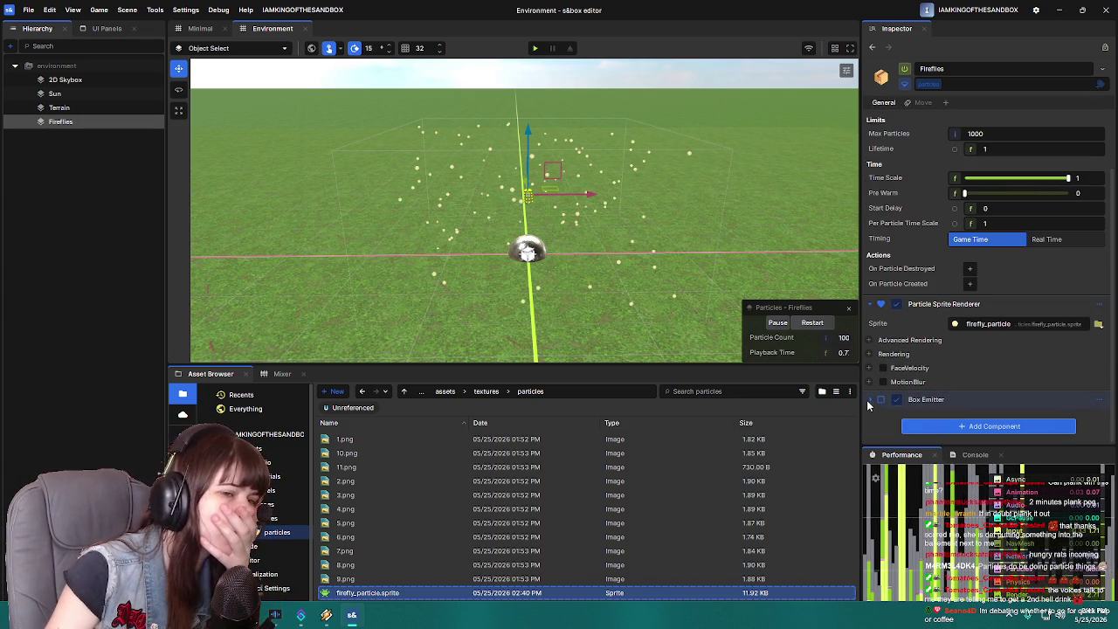
{"action": "left_click", "coordinate": [925, 399]}
{"action": "scroll", "coordinate": [960, 350], "scroll_direction": "down", "scroll_amount": 5}
{"action": "left_click", "coordinate": [962, 340]}
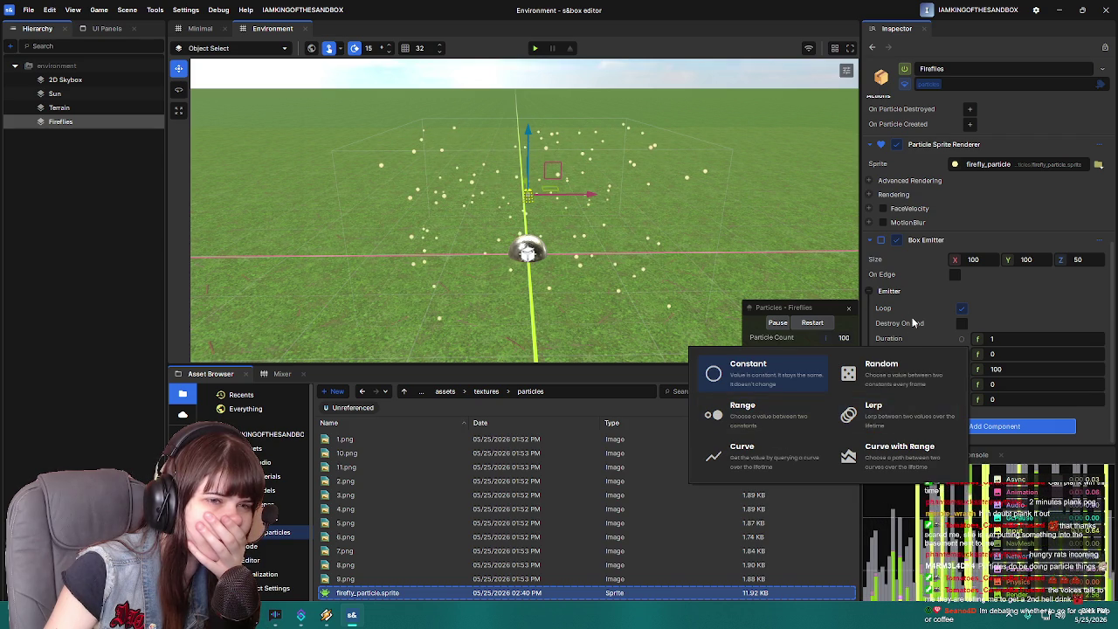
{"action": "left_click", "coordinate": [889, 291]}
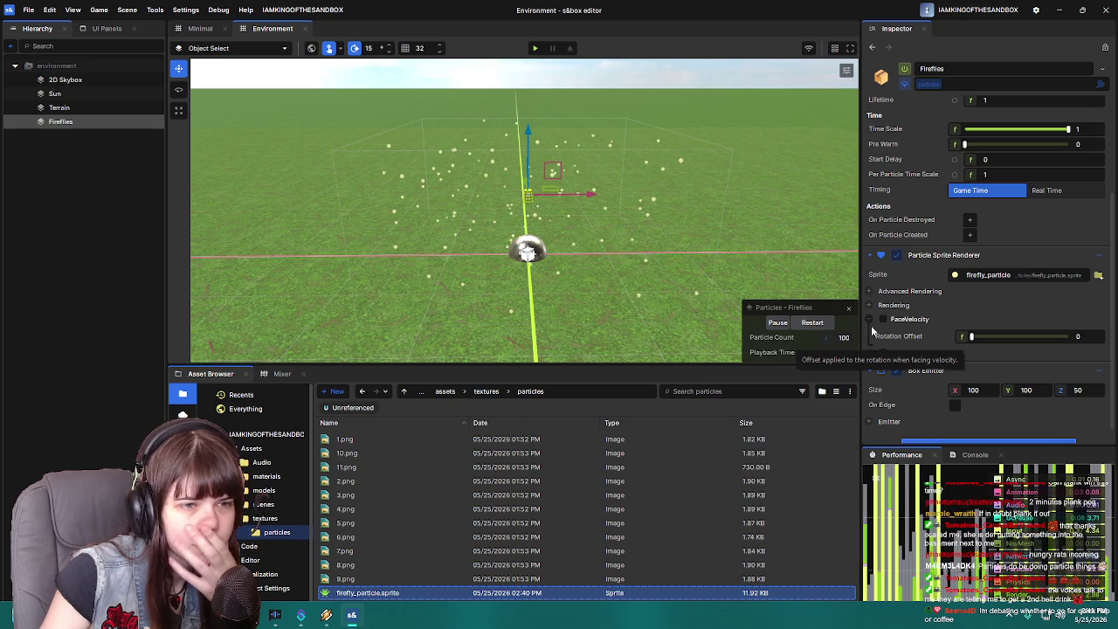
{"action": "left_click", "coordinate": [869, 320]}
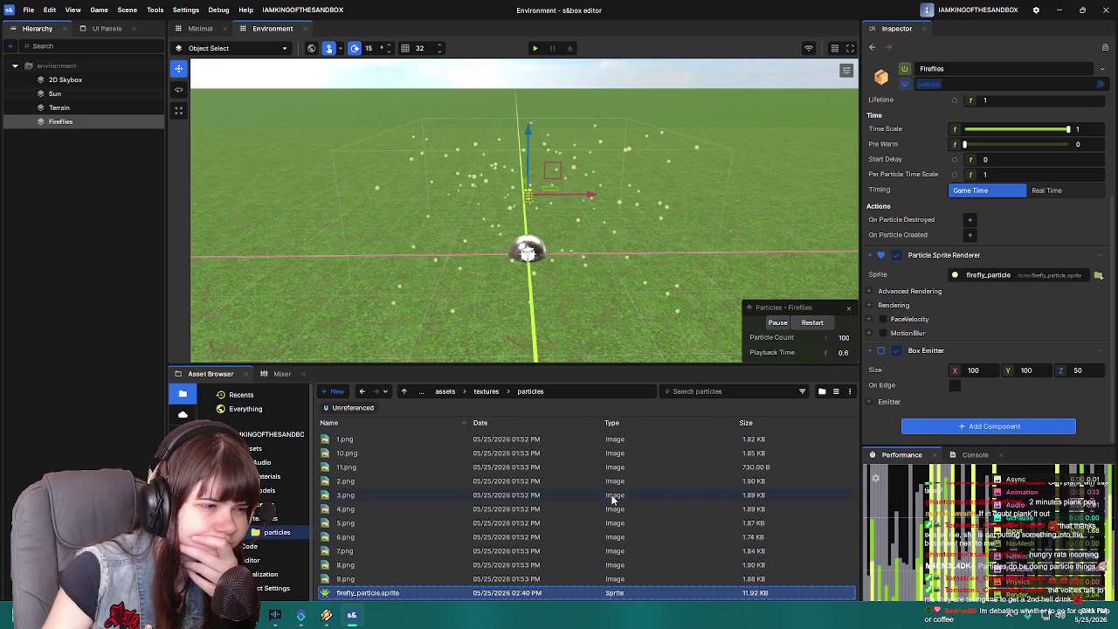
{"action": "mouse_move", "coordinate": [390, 438]}
{"action": "left_mouse_down"}
{"action": "mouse_move", "coordinate": [927, 401]}
{"action": "mouse_move", "coordinate": [274, 469]}
{"action": "mouse_move", "coordinate": [512, 441]}
{"action": "mouse_move", "coordinate": [444, 446]}
{"action": "mouse_move", "coordinate": [883, 367]}
{"action": "mouse_move", "coordinate": [1057, 258]}
{"action": "mouse_move", "coordinate": [1012, 414]}
{"action": "mouse_move", "coordinate": [989, 448]}
{"action": "mouse_move", "coordinate": [940, 421]}
{"action": "left_mouse_up"}
{"action": "scroll", "coordinate": [940, 420], "scroll_direction": "down", "scroll_amount": 3}
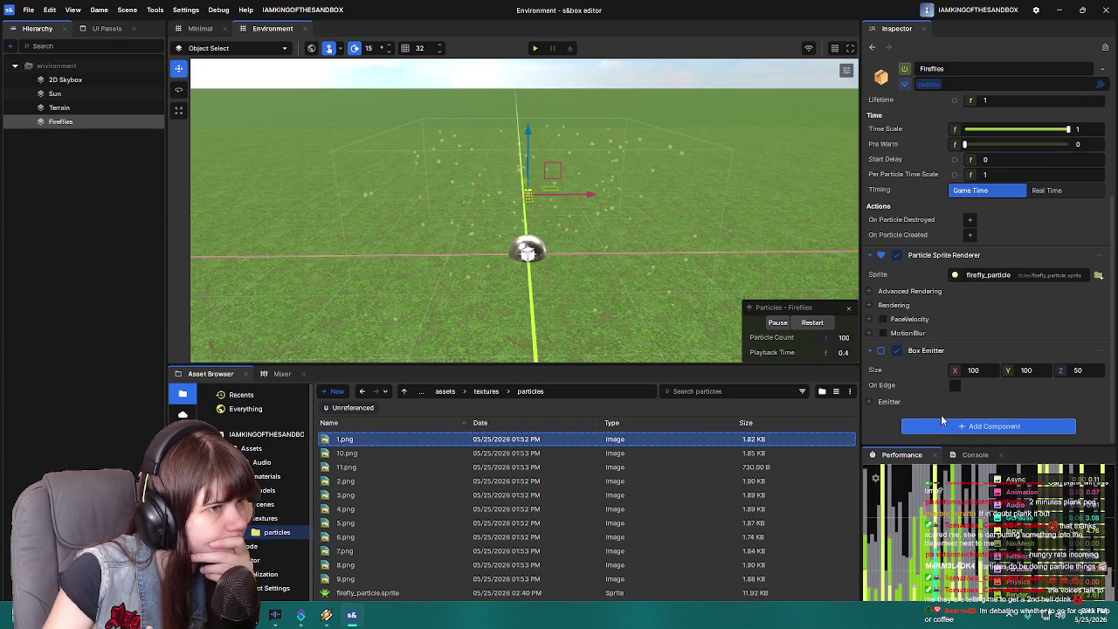
- Create a new sprite from the 1.png image and save the file
{"action": "right_click", "coordinate": [341, 440]}
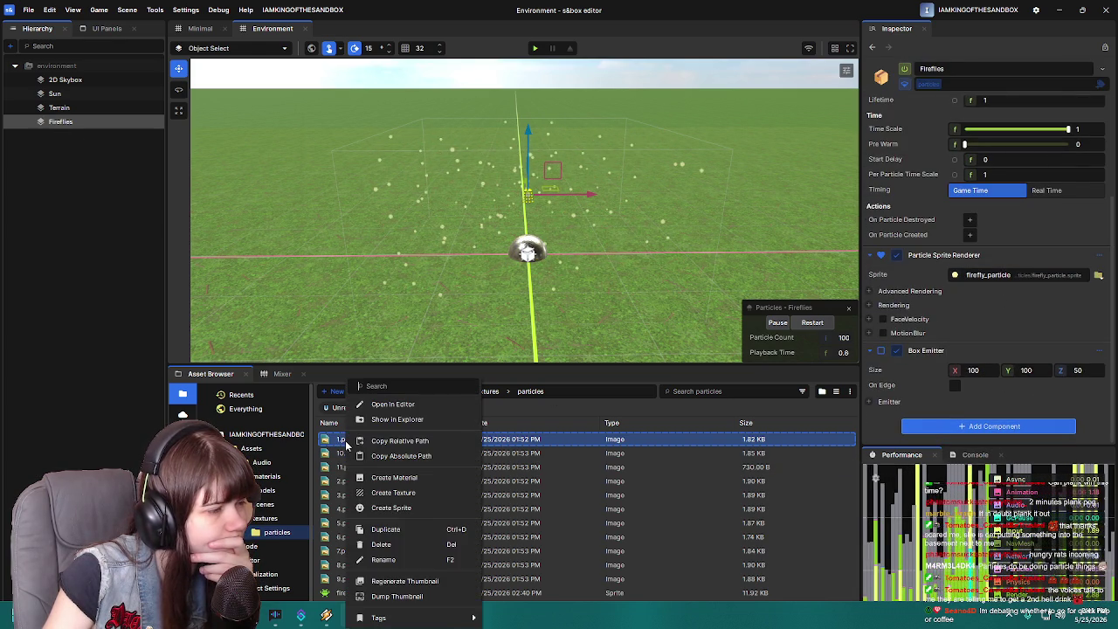
{"action": "left_click", "coordinate": [420, 508]}
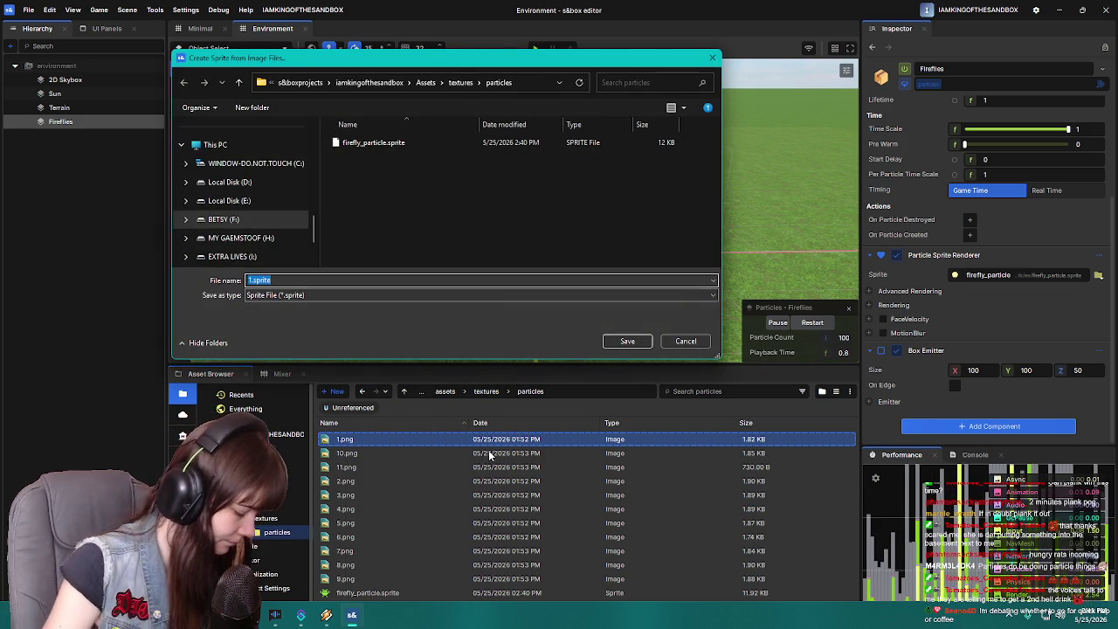
{"action": "type", "text": "firefly_"}
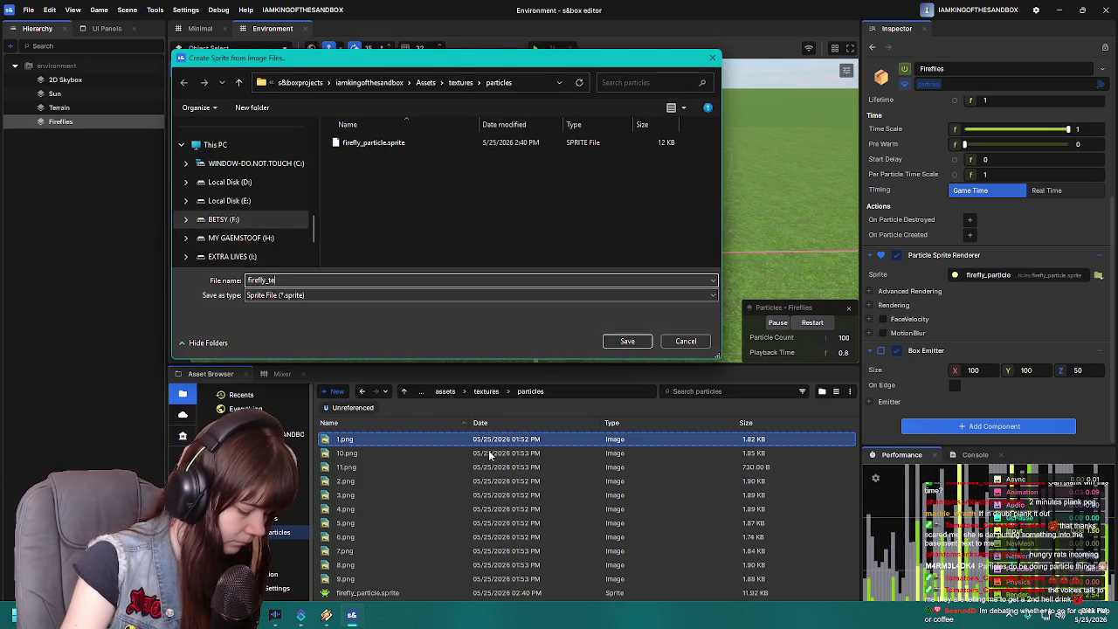
{"action": "key", "text": "Return"}
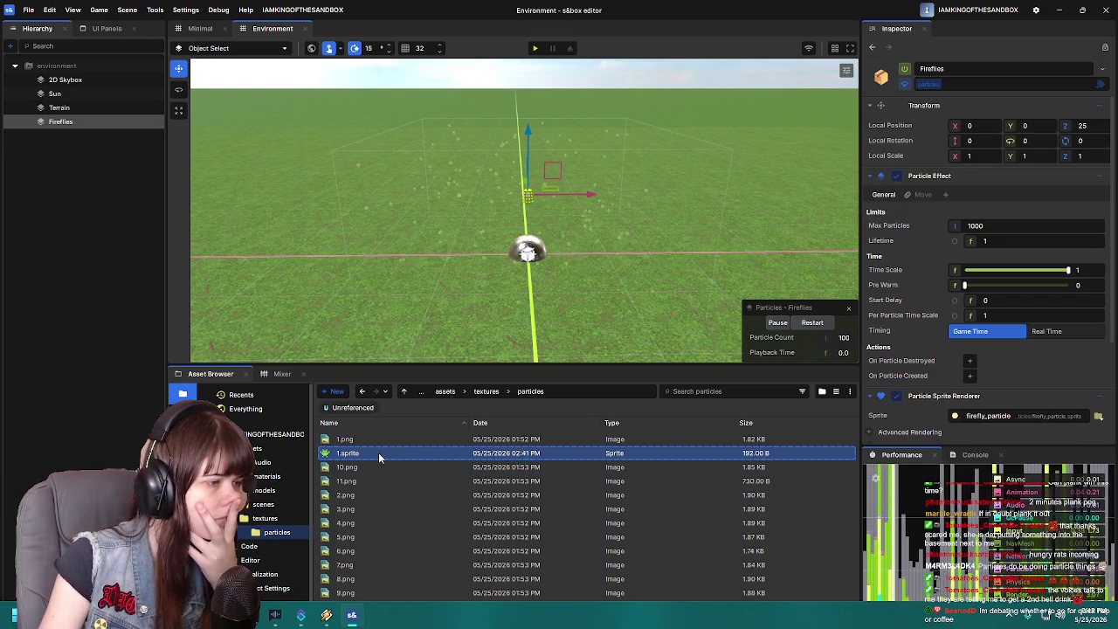
- Rename the new sprite to firefly_test and select Fireflies in the Hierarchy
{"action": "left_click", "coordinate": [377, 452]}
{"action": "key", "text": "F2"}
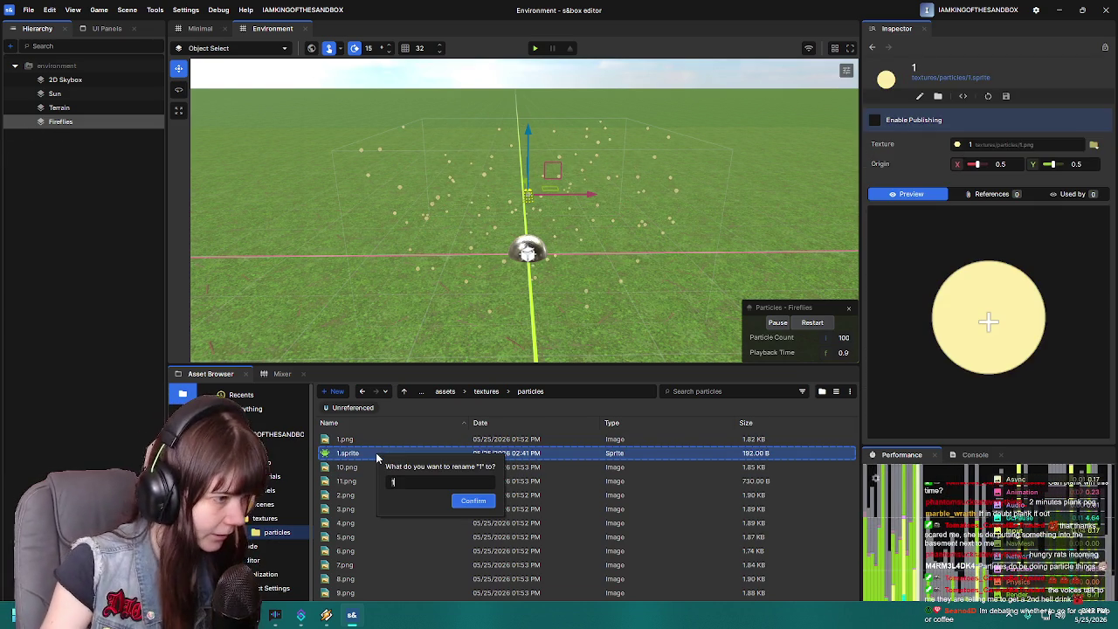
{"action": "type", "text": "firefl"}
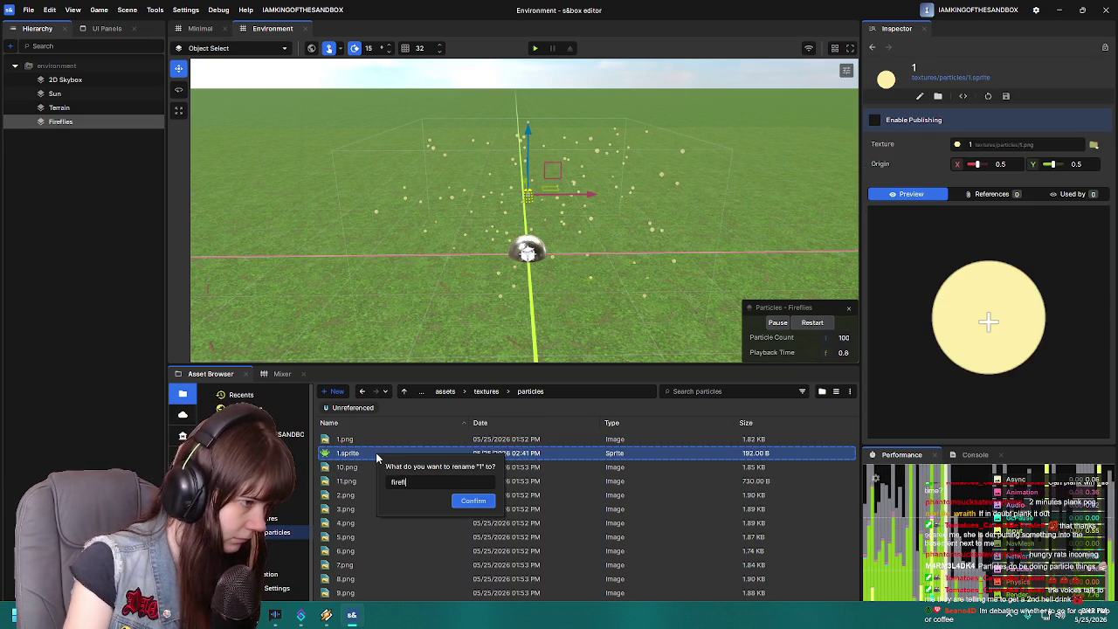
{"action": "type", "text": "y_particle"}
{"action": "key", "text": "Return"}
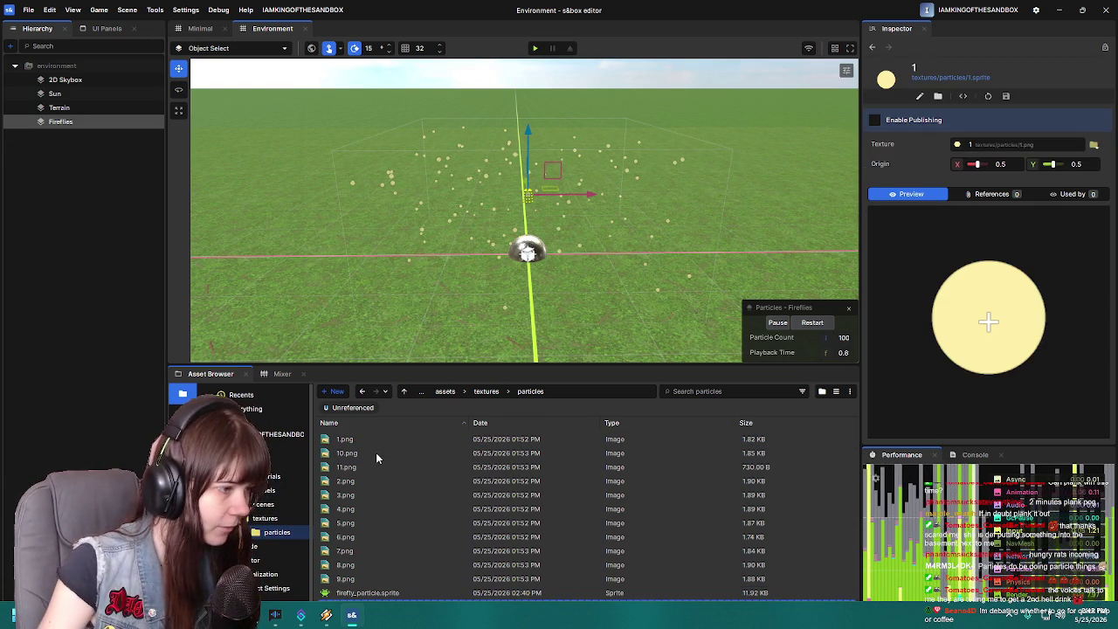
{"action": "left_click_drag", "start_coordinate": [545, 365], "coordinate": [549, 340]}
{"action": "left_click", "coordinate": [75, 119]}
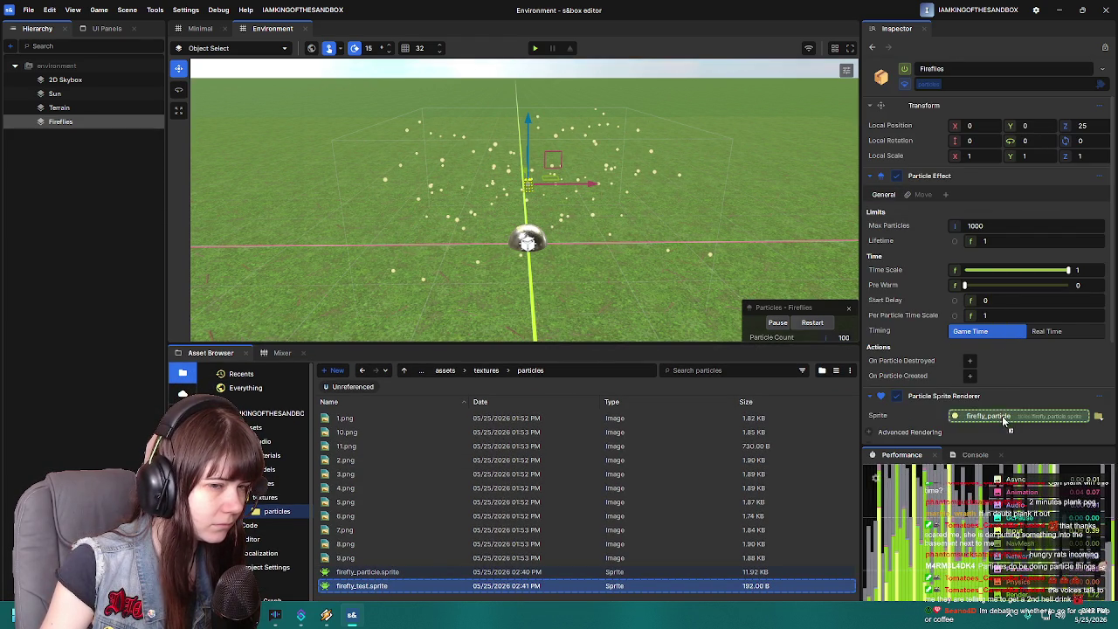
- Assign firefly_test.sprite to the Particle Sprite Renderer, save the scene, and open the sprite
{"action": "left_click_drag", "start_coordinate": [1002, 416], "coordinate": [1003, 417]}
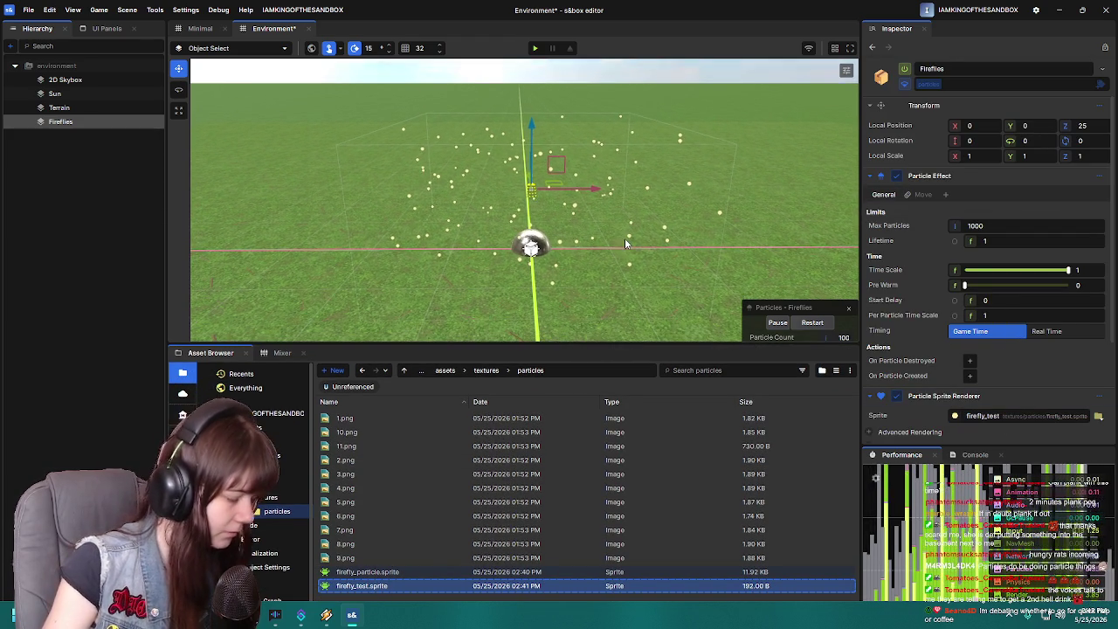
{"action": "key", "text": "ctrl+s"}
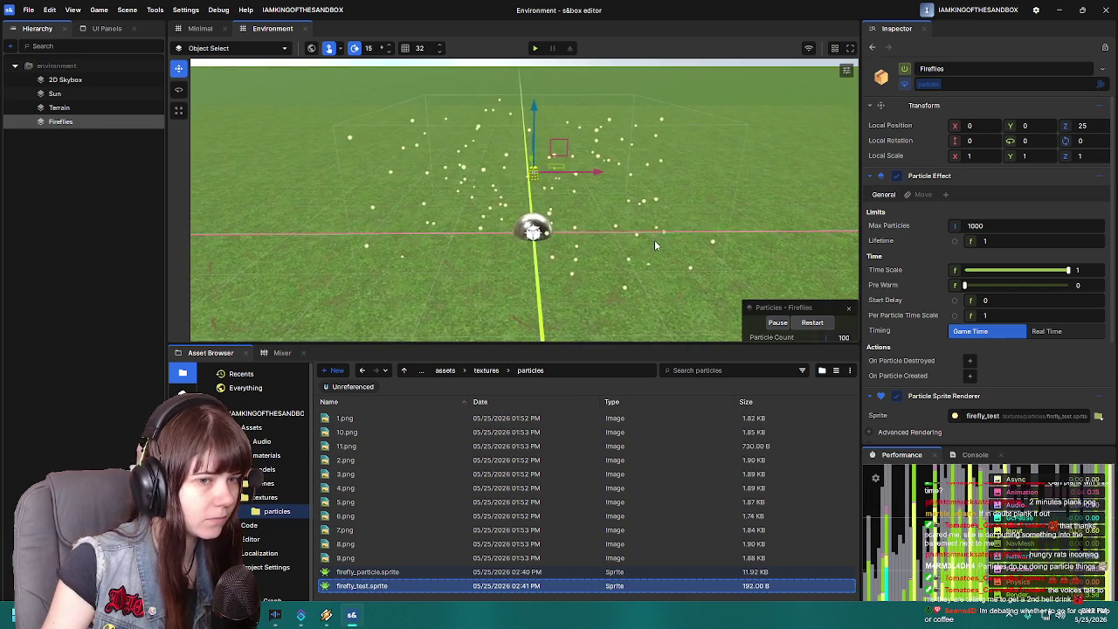
{"action": "scroll", "coordinate": [1070, 377], "scroll_direction": "down", "scroll_amount": 3}
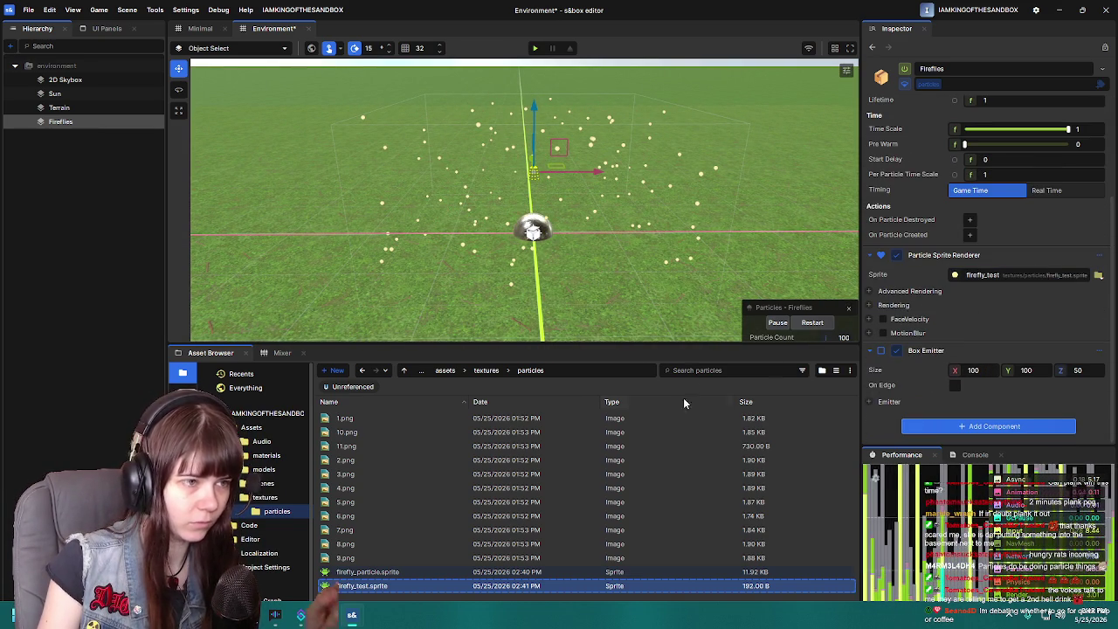
{"action": "double_click", "coordinate": [452, 586]}
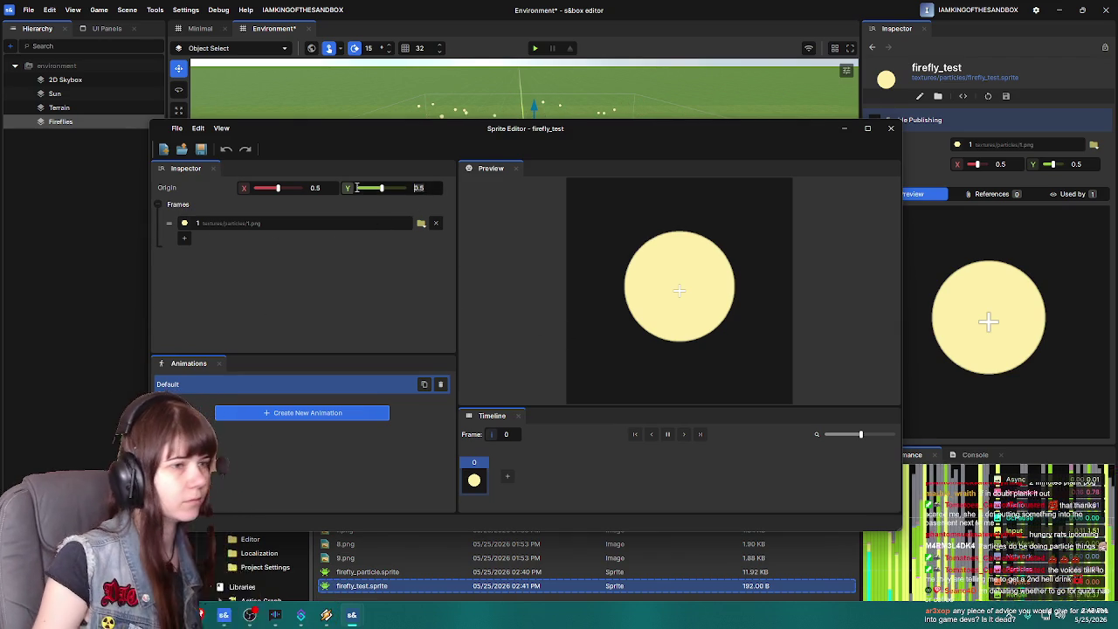
- Lower the sprite's Origin Y to 0.475, save, and add a 'fade' animation
{"action": "left_click_drag", "start_coordinate": [356, 188], "coordinate": [351, 188]}
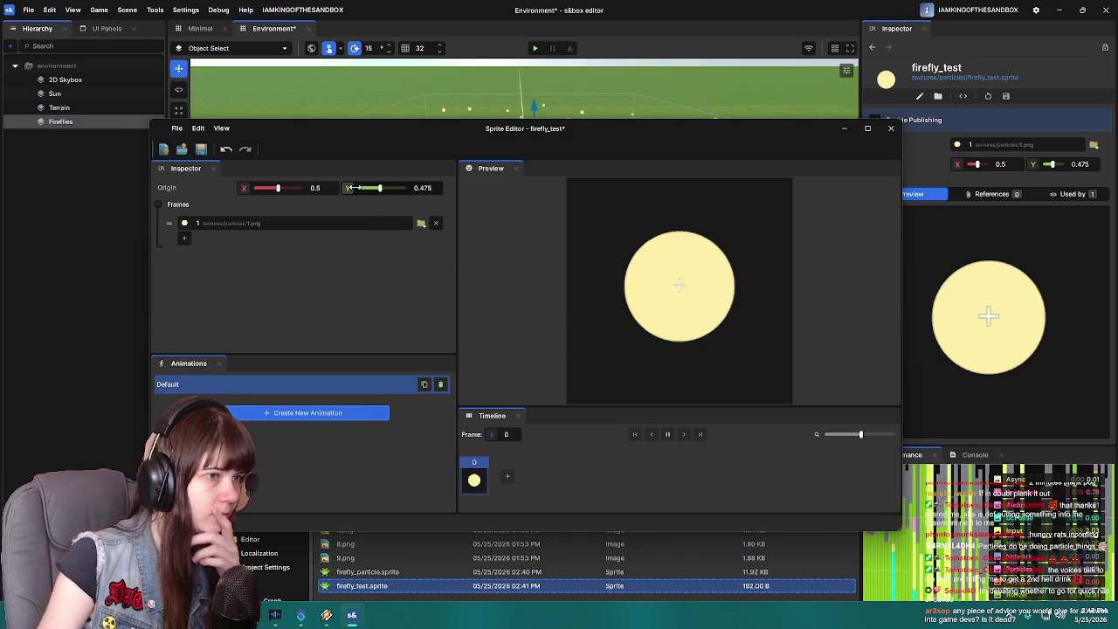
{"action": "left_click", "coordinate": [201, 151]}
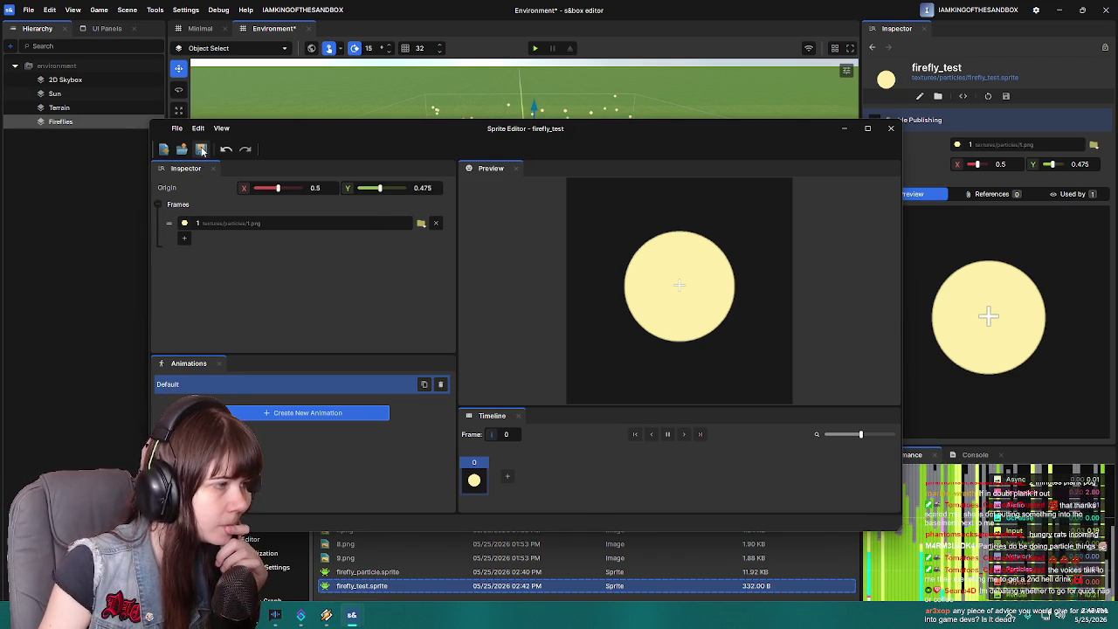
{"action": "left_click", "coordinate": [348, 415]}
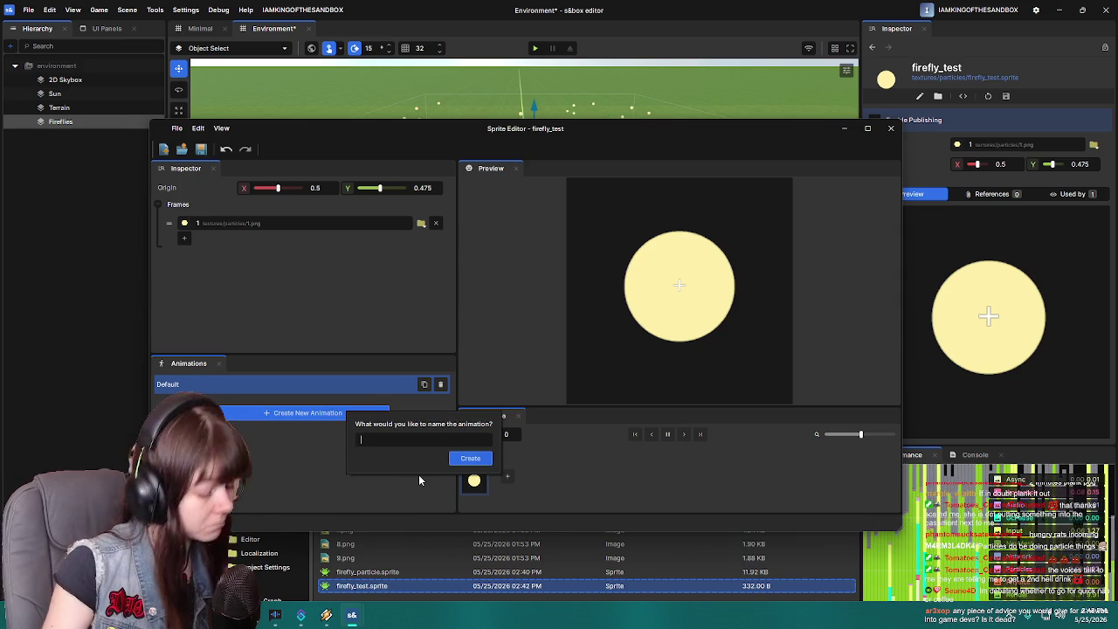
{"action": "type", "text": "fade"}
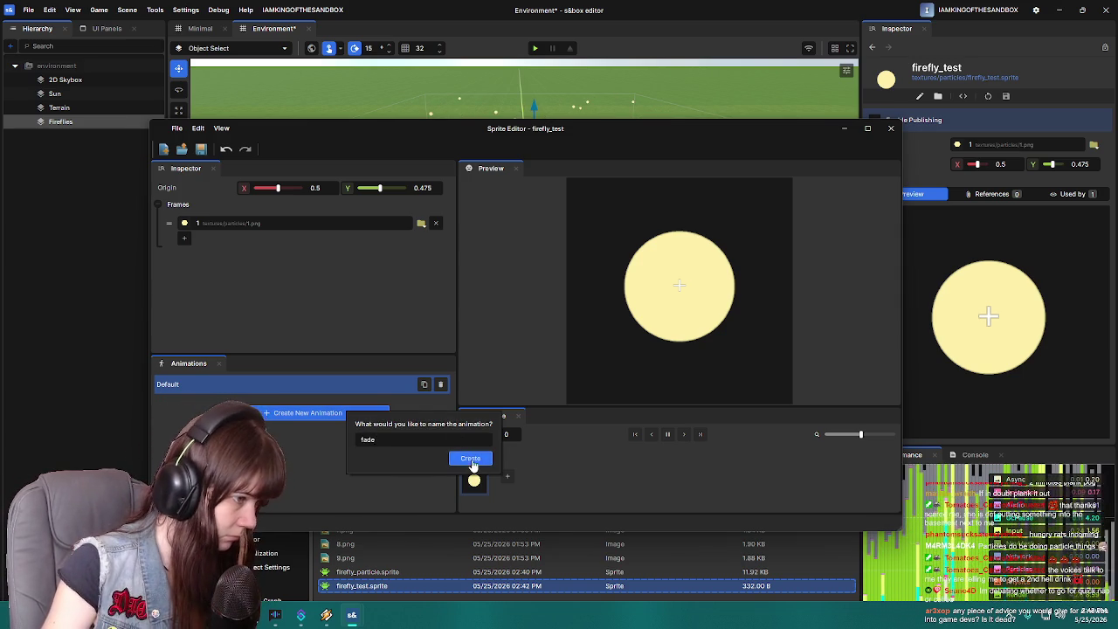
{"action": "left_click", "coordinate": [472, 459]}
- Delete the fade animation and close the Sprite Editor without saving
{"action": "left_click", "coordinate": [387, 404]}
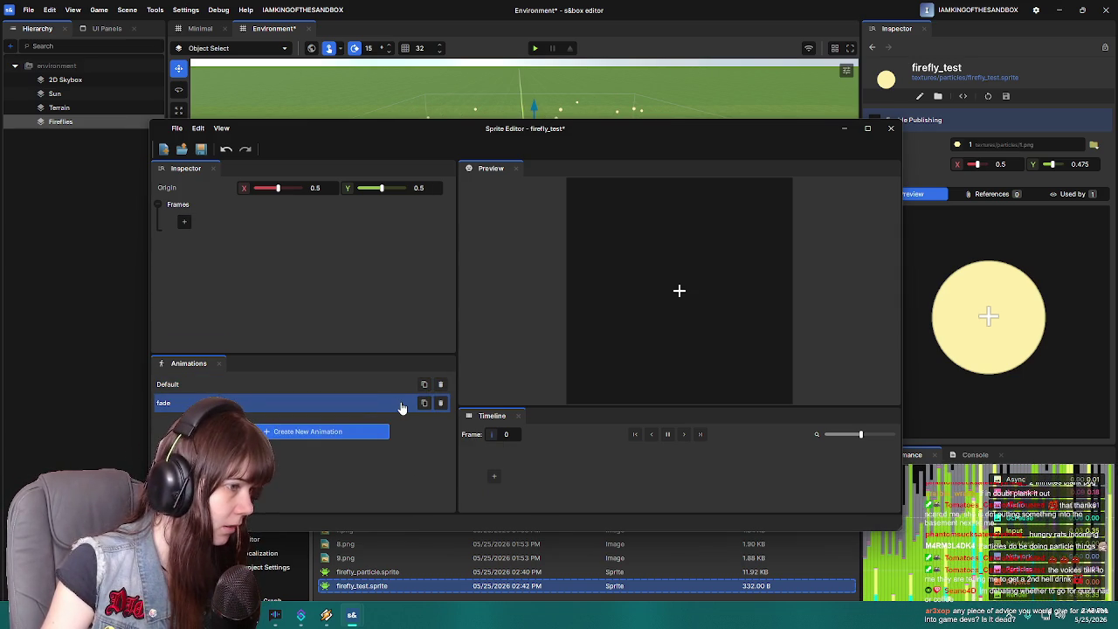
{"action": "left_click", "coordinate": [441, 403]}
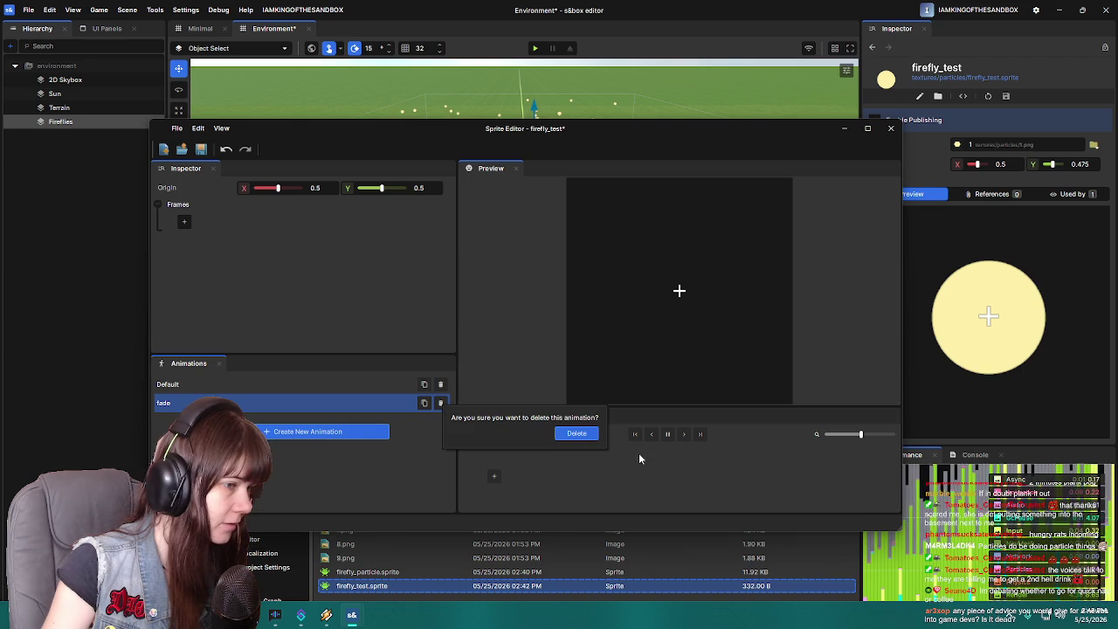
{"action": "left_click", "coordinate": [590, 443]}
{"action": "left_click", "coordinate": [890, 128]}
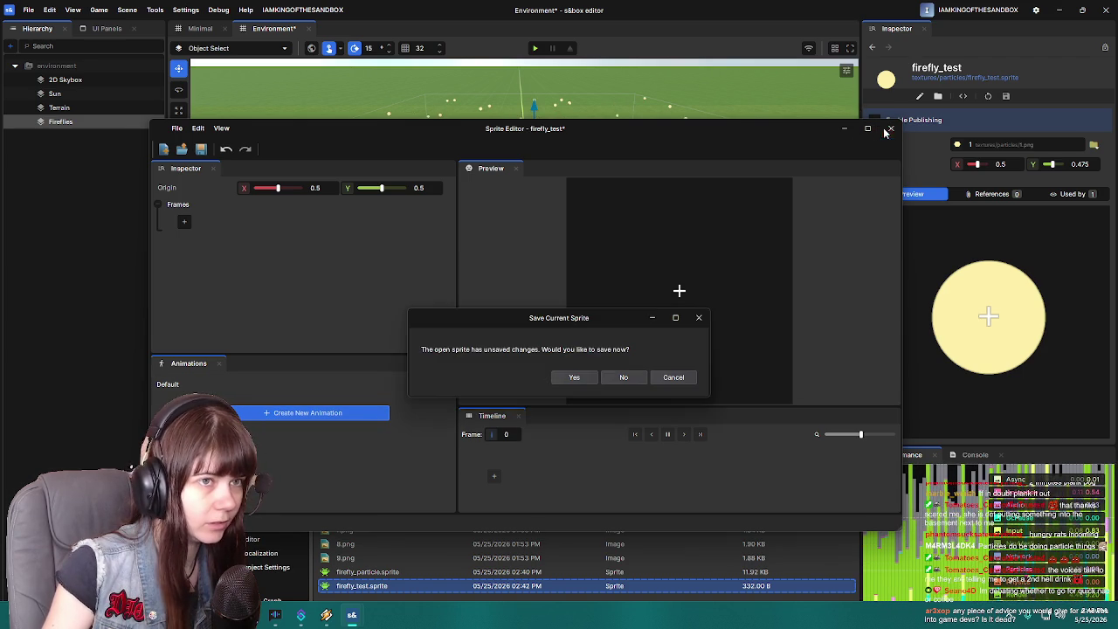
{"action": "left_click", "coordinate": [613, 382]}
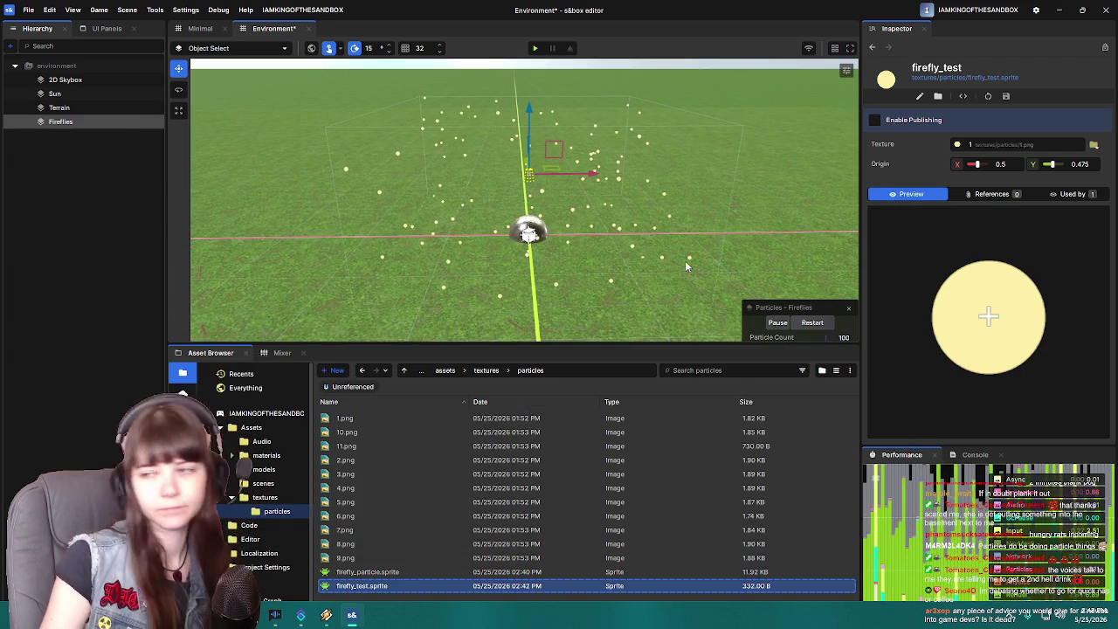
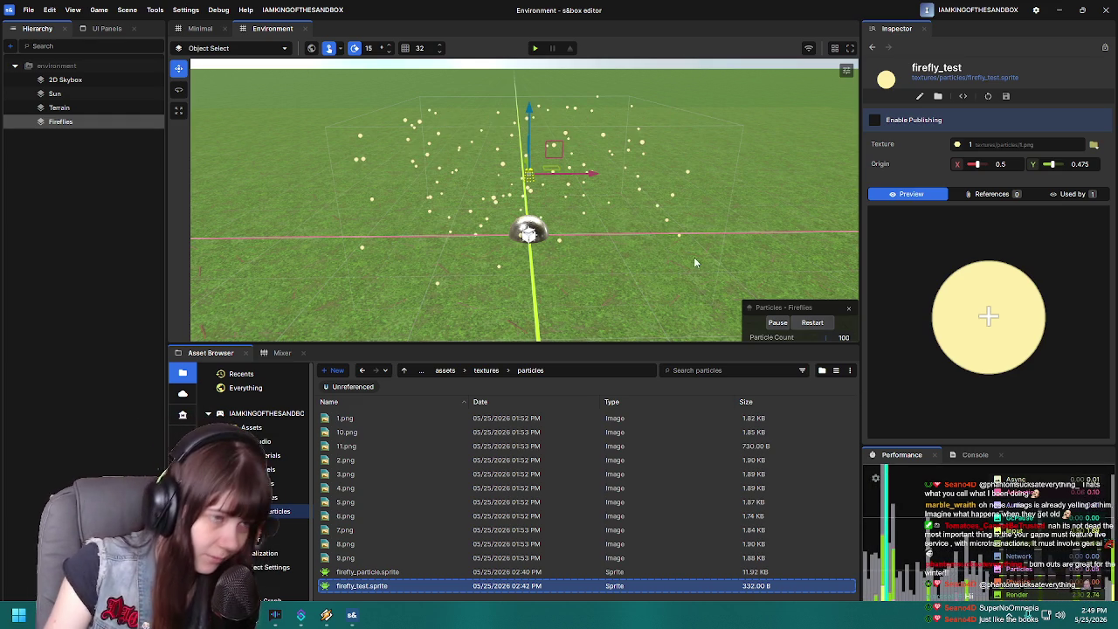
- Orbit the view over the firefly cloud and select Fireflies to show its transform and particle settings
{"action": "mouse_move", "coordinate": [660, 237]}
{"action": "left_mouse_down"}
{"action": "mouse_move", "coordinate": [640, 224]}
{"action": "mouse_move", "coordinate": [646, 211]}
{"action": "left_mouse_up"}
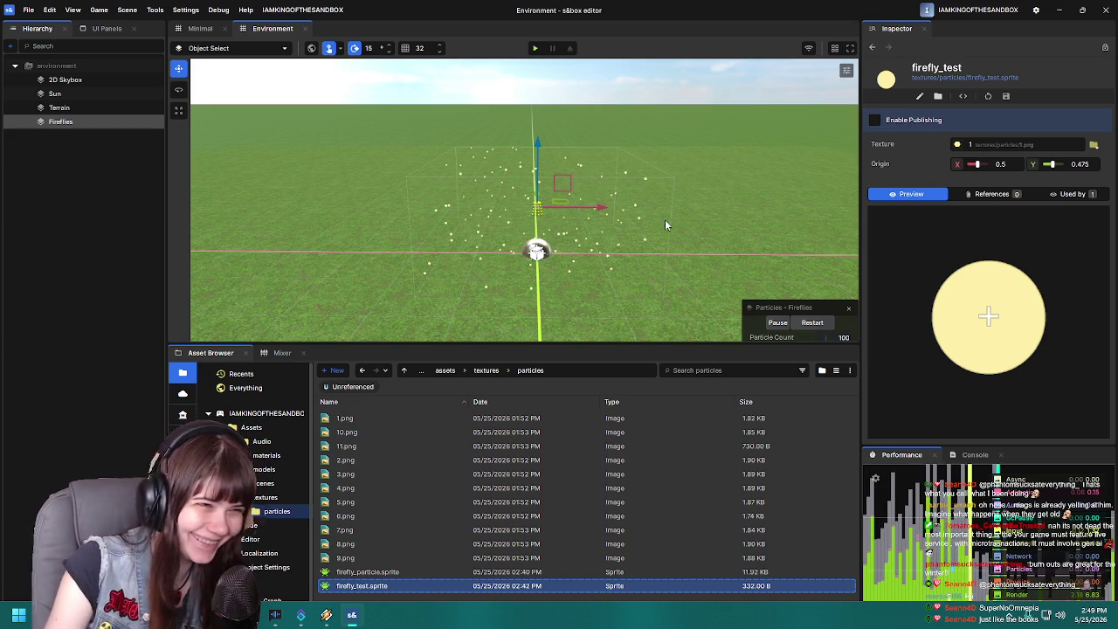
{"action": "left_click_drag", "start_coordinate": [665, 224], "coordinate": [670, 245]}
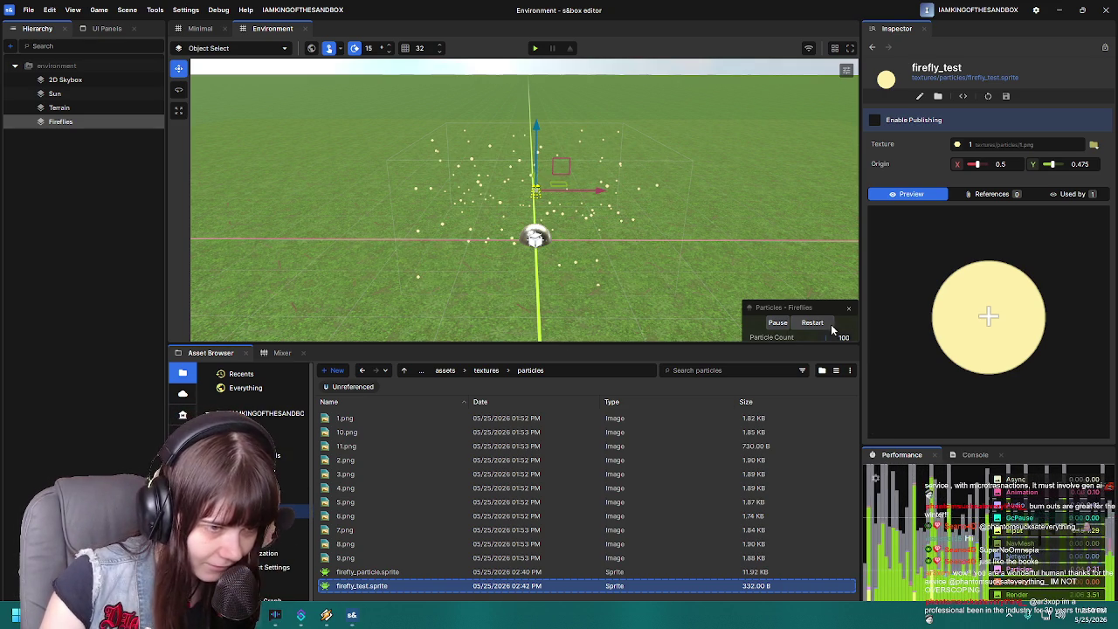
{"action": "right_click", "coordinate": [629, 264]}
{"action": "left_click_drag", "start_coordinate": [628, 260], "coordinate": [639, 256]}
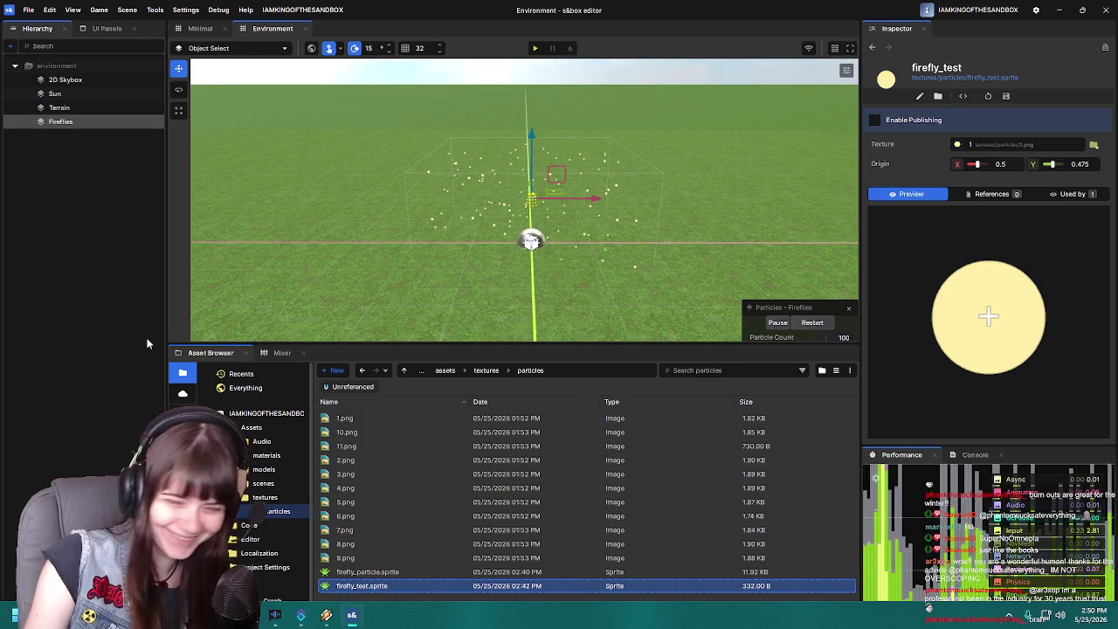
{"action": "left_click", "coordinate": [653, 272]}
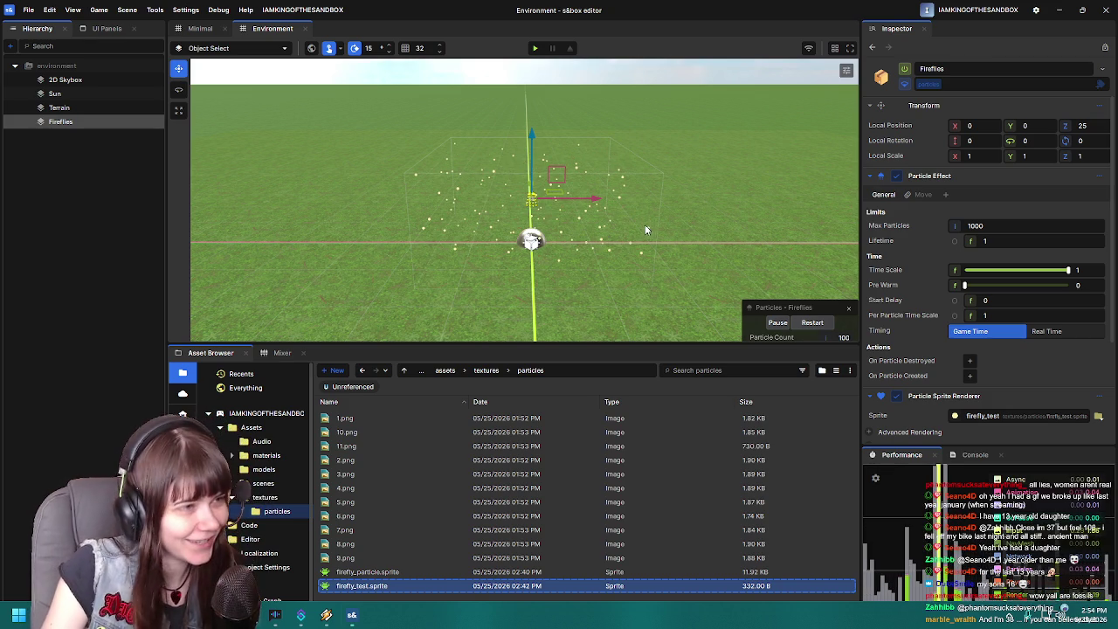
- Deselect Fireflies to hide its gizmo, then scroll the Inspector to review the 100×100×50 Box Emitter
{"action": "scroll", "coordinate": [646, 229], "scroll_direction": "up", "scroll_amount": 5}
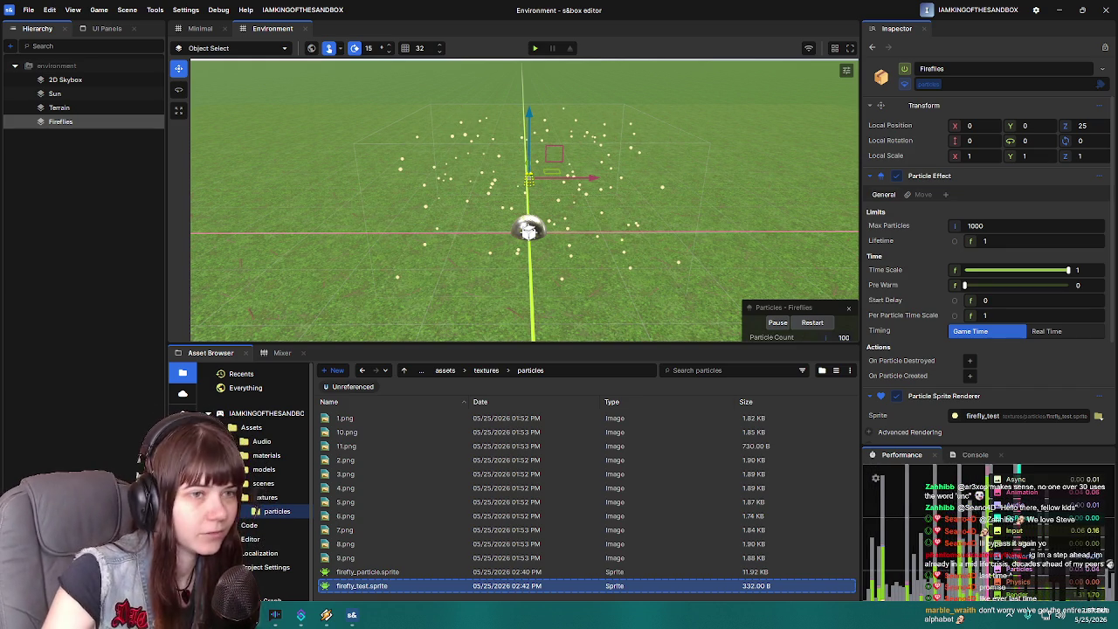
{"action": "left_click", "coordinate": [82, 171]}
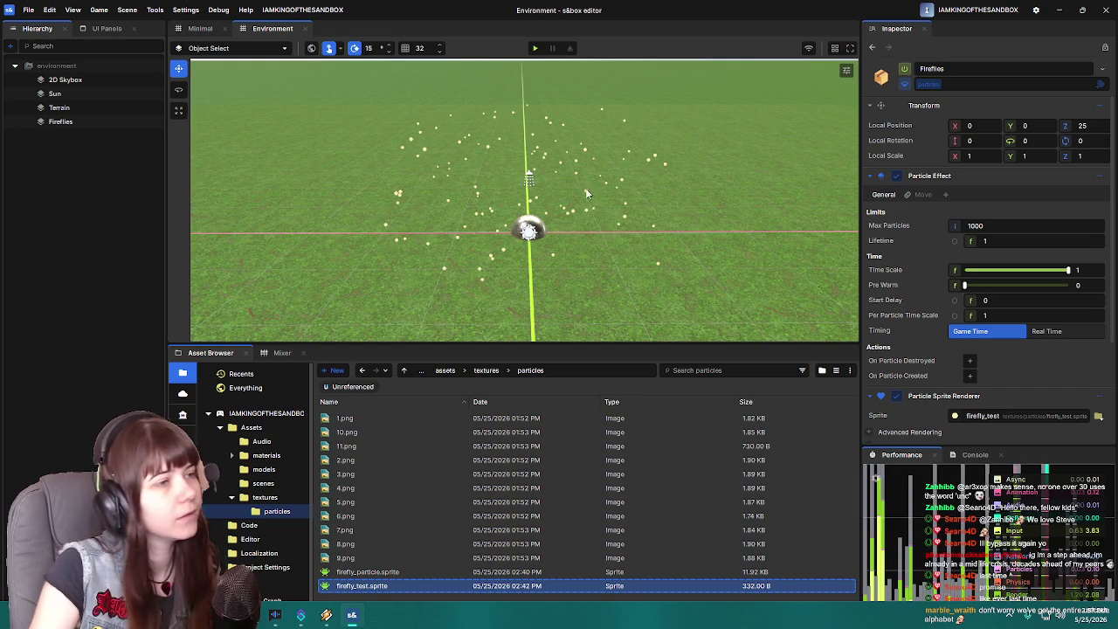
{"action": "scroll", "coordinate": [626, 212], "scroll_direction": "down", "scroll_amount": 2}
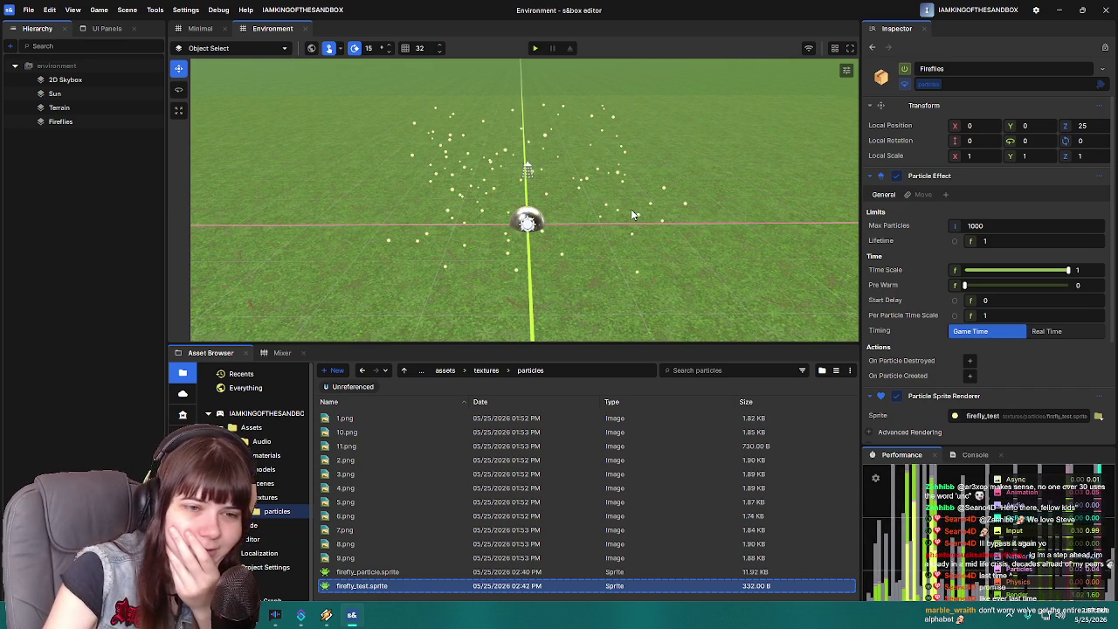
{"action": "scroll", "coordinate": [910, 368], "scroll_direction": "down", "scroll_amount": 3}
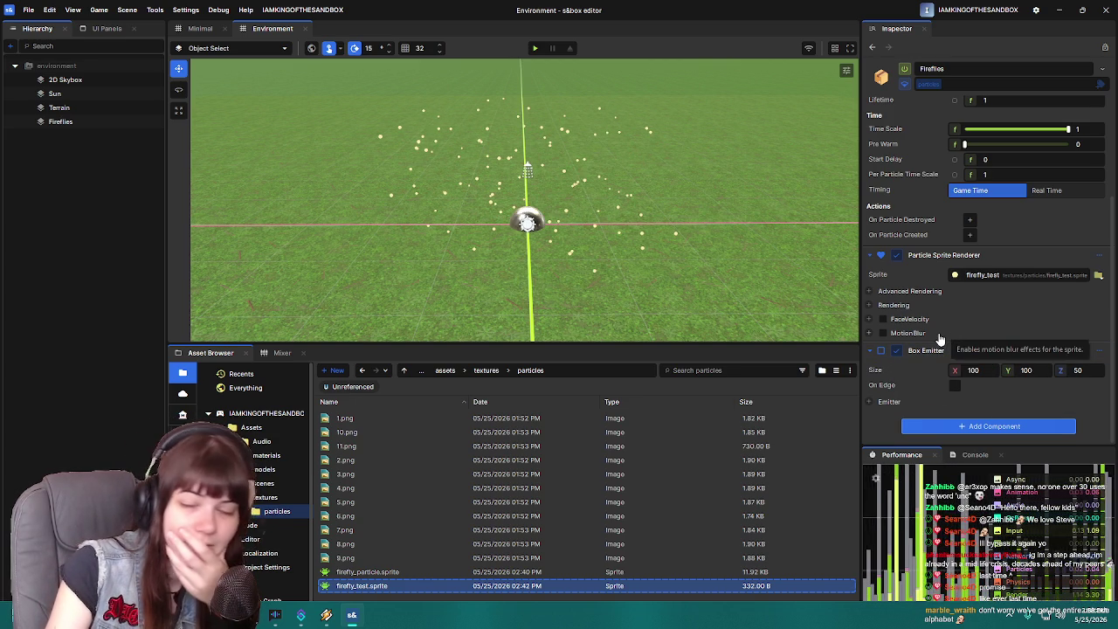
- Expand the Emitter settings and switch Duration from a constant to a Random value
{"action": "left_click", "coordinate": [889, 402]}
{"action": "scroll", "coordinate": [937, 302], "scroll_direction": "down", "scroll_amount": 3}
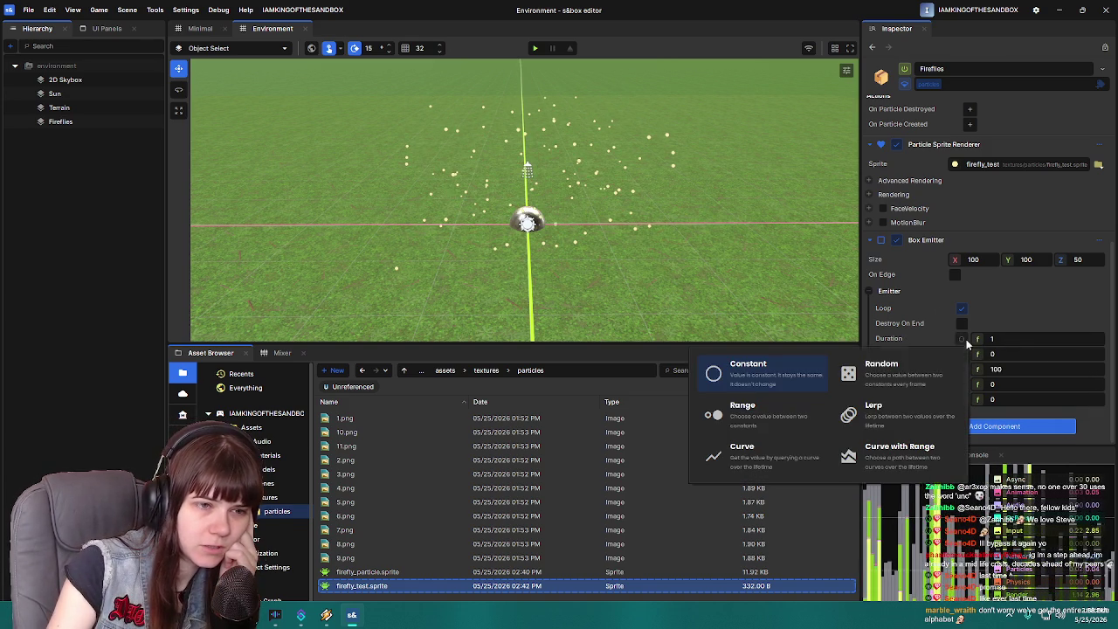
{"action": "left_click", "coordinate": [963, 338]}
{"action": "left_click", "coordinate": [884, 380]}
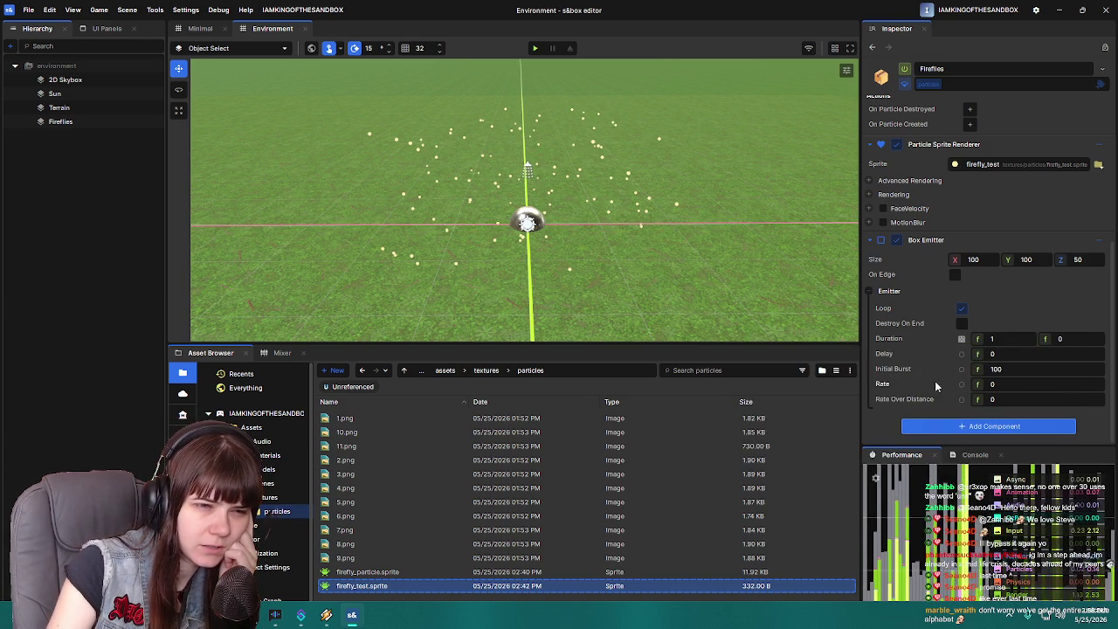
{"action": "left_click_drag", "start_coordinate": [662, 265], "coordinate": [657, 256]}
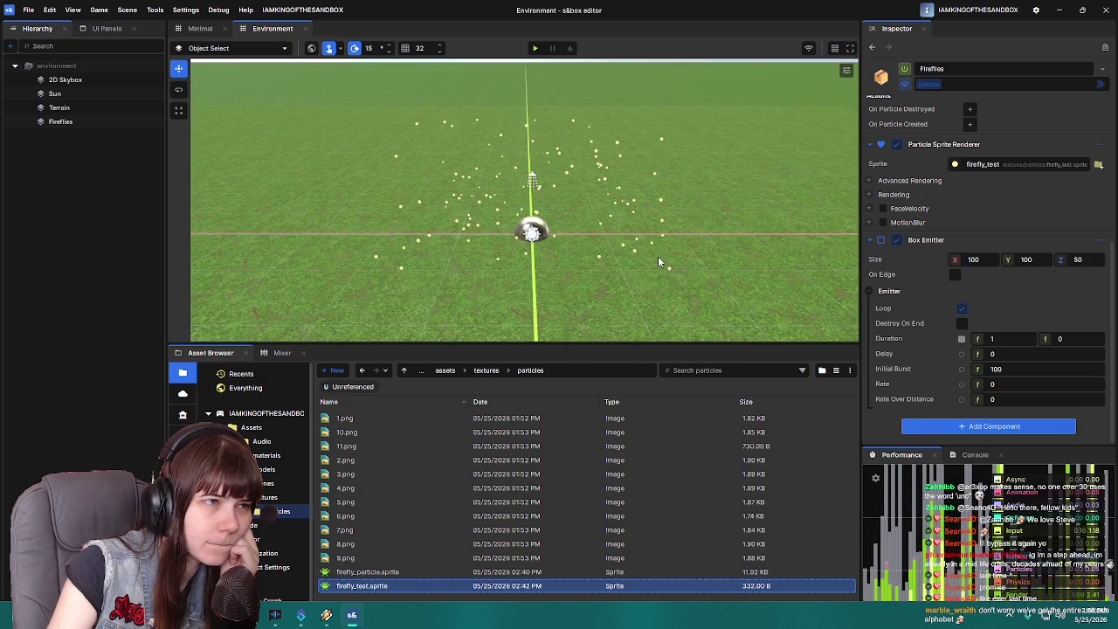
{"action": "left_click", "coordinate": [961, 339]}
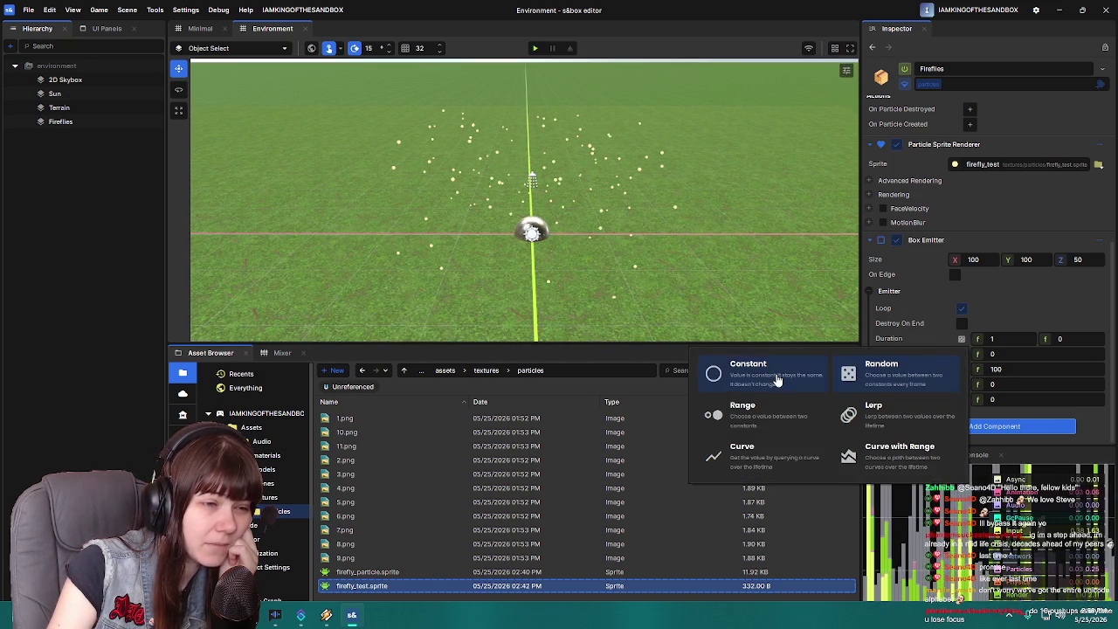
{"action": "left_click", "coordinate": [881, 378]}
- Set Duration's random range to 0 through 1
{"action": "left_click", "coordinate": [1067, 338]}
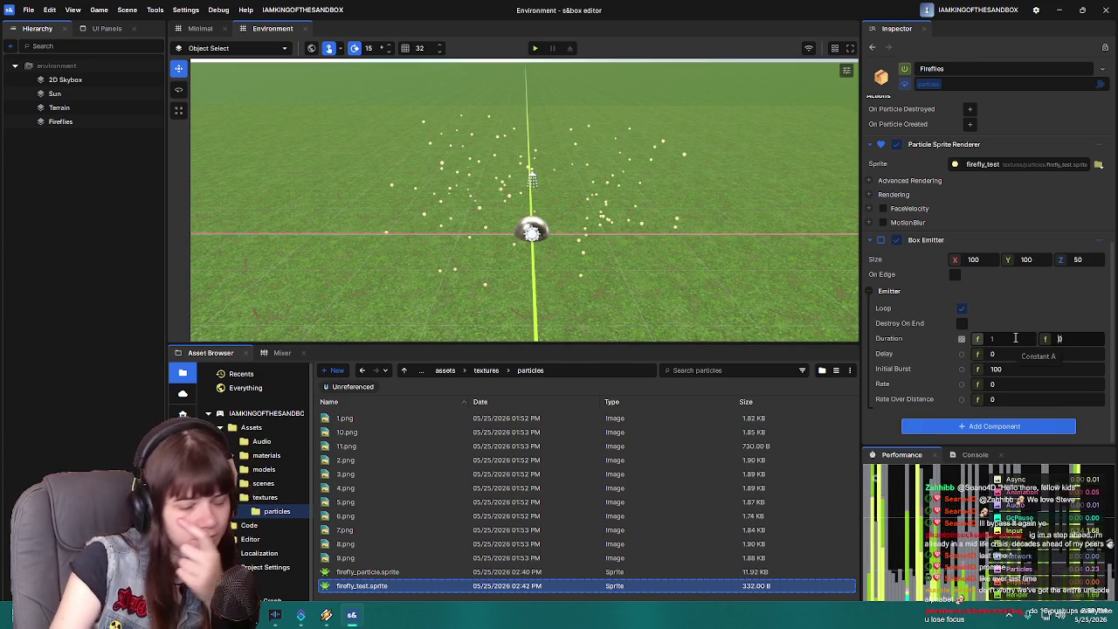
{"action": "type", "text": "1"}
{"action": "left_click_drag", "start_coordinate": [1014, 337], "coordinate": [949, 340]}
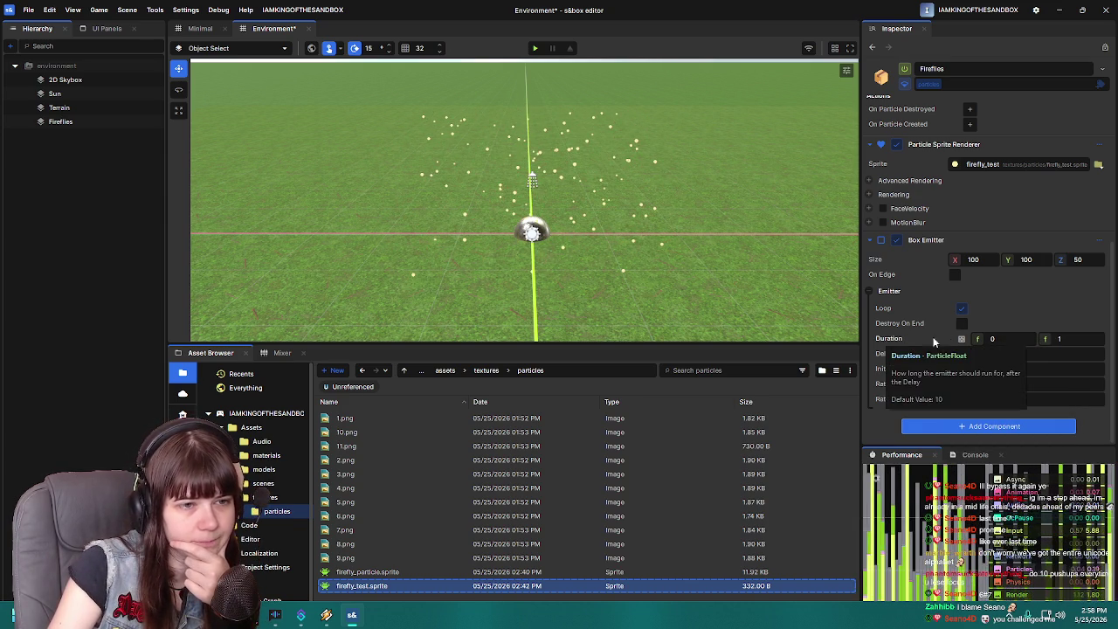
{"action": "double_click", "coordinate": [1069, 338]}
{"action": "type", "text": "5"}
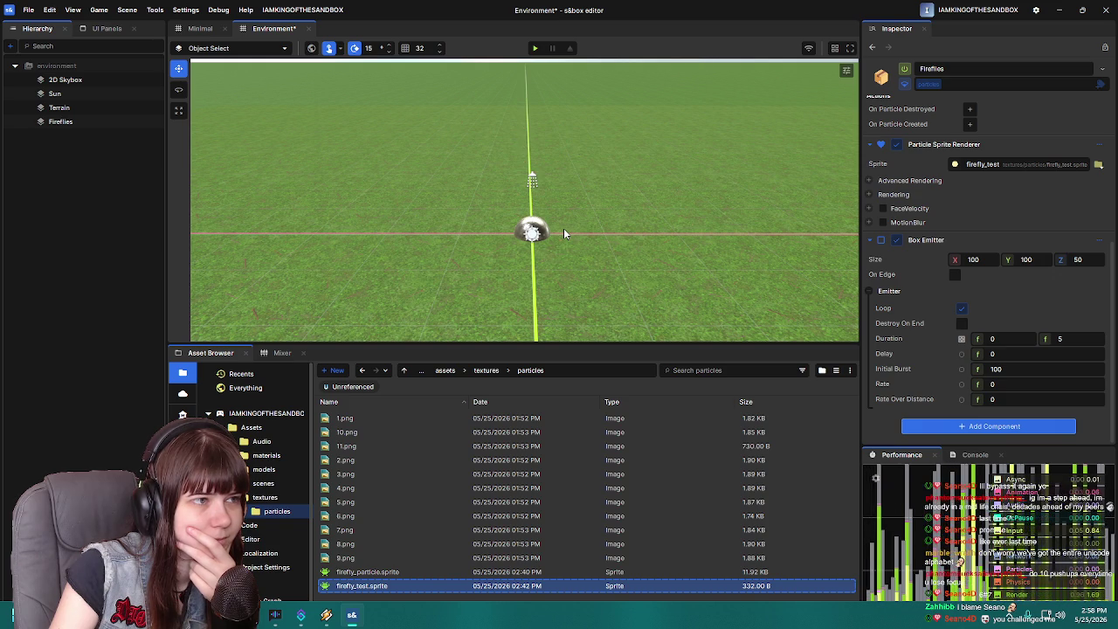
{"action": "type", "text": "1"}
{"action": "key", "text": "Return"}
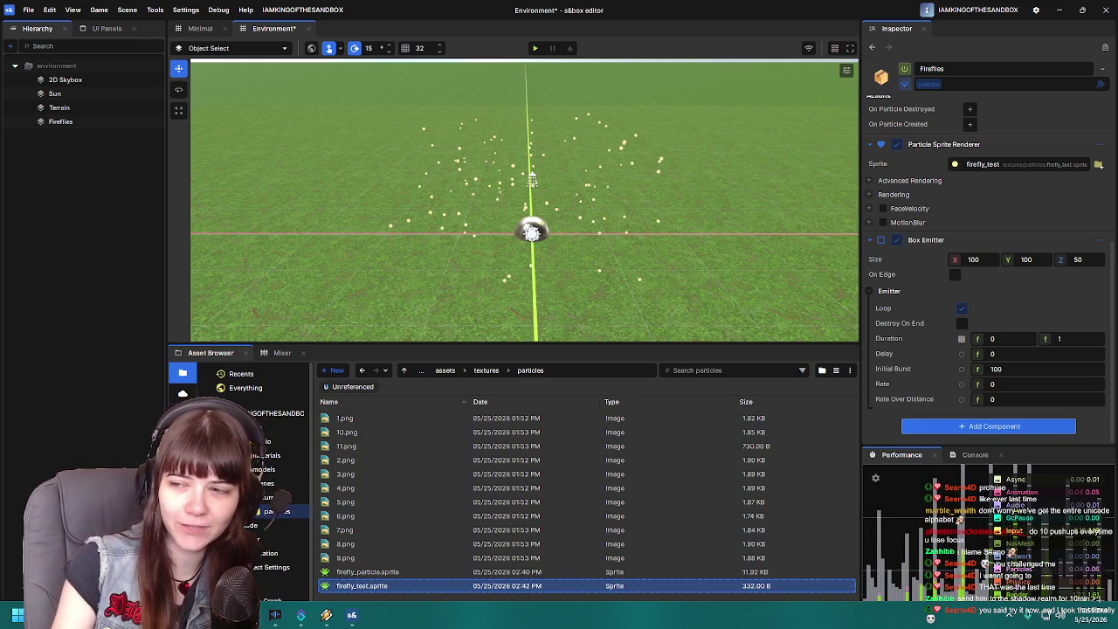
- Make Initial Burst a range between 100 and 500
{"action": "left_click", "coordinate": [960, 371]}
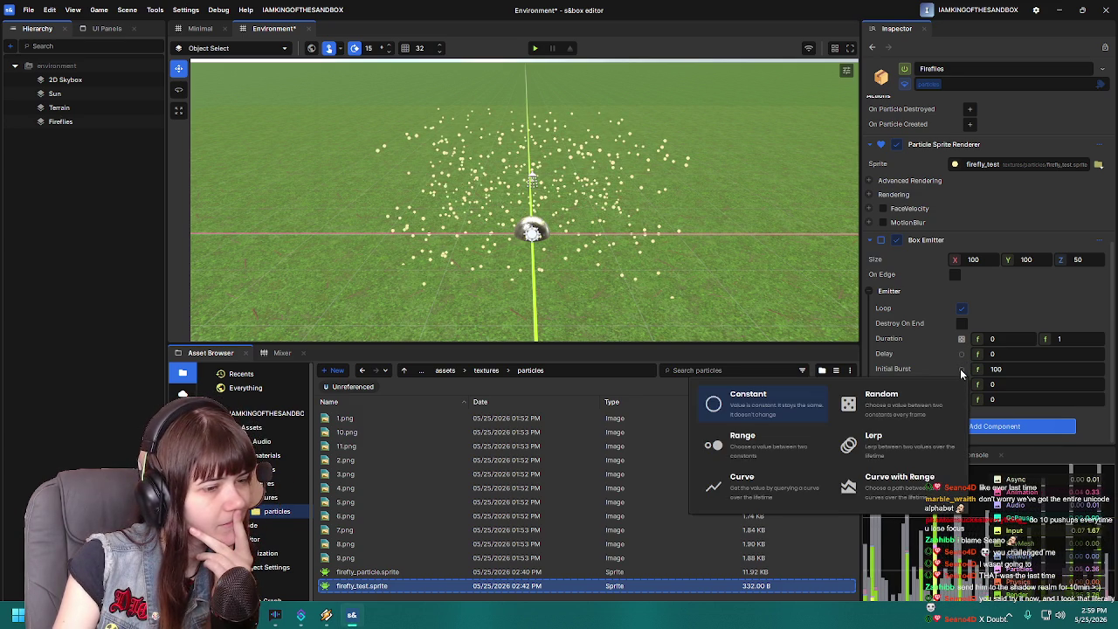
{"action": "left_click", "coordinate": [742, 441]}
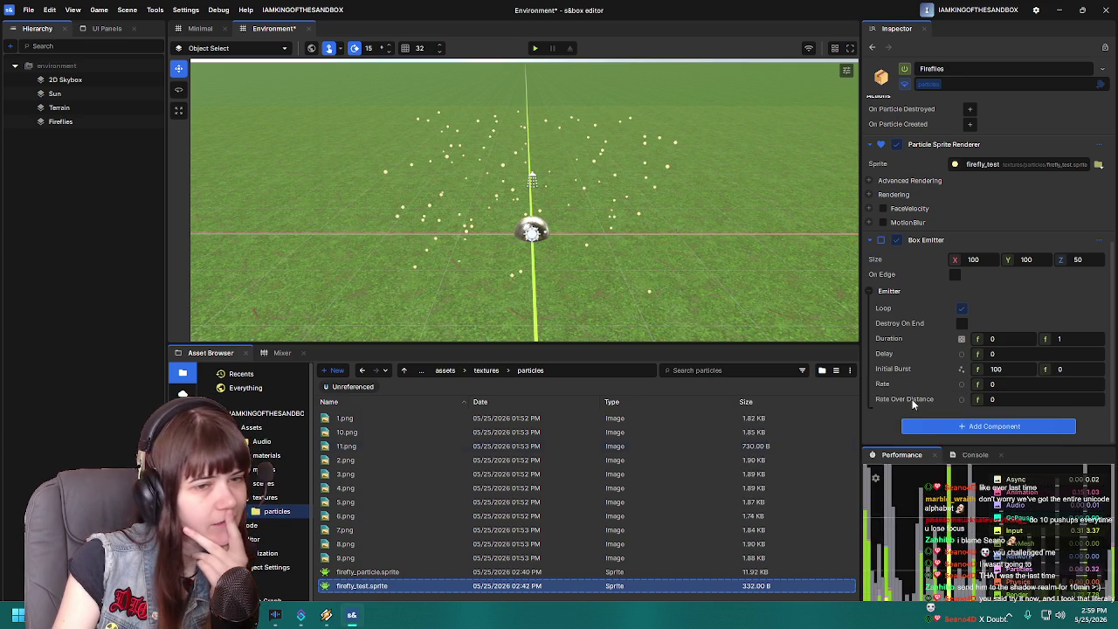
{"action": "double_click", "coordinate": [1017, 368]}
{"action": "type", "text": "1"}
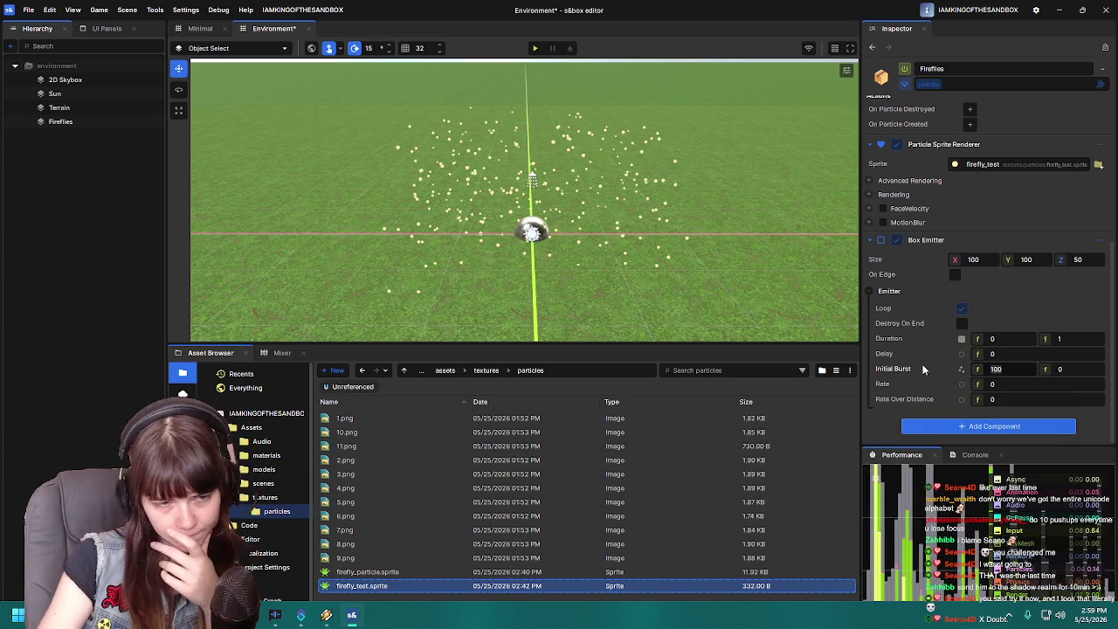
{"action": "type", "text": "00"}
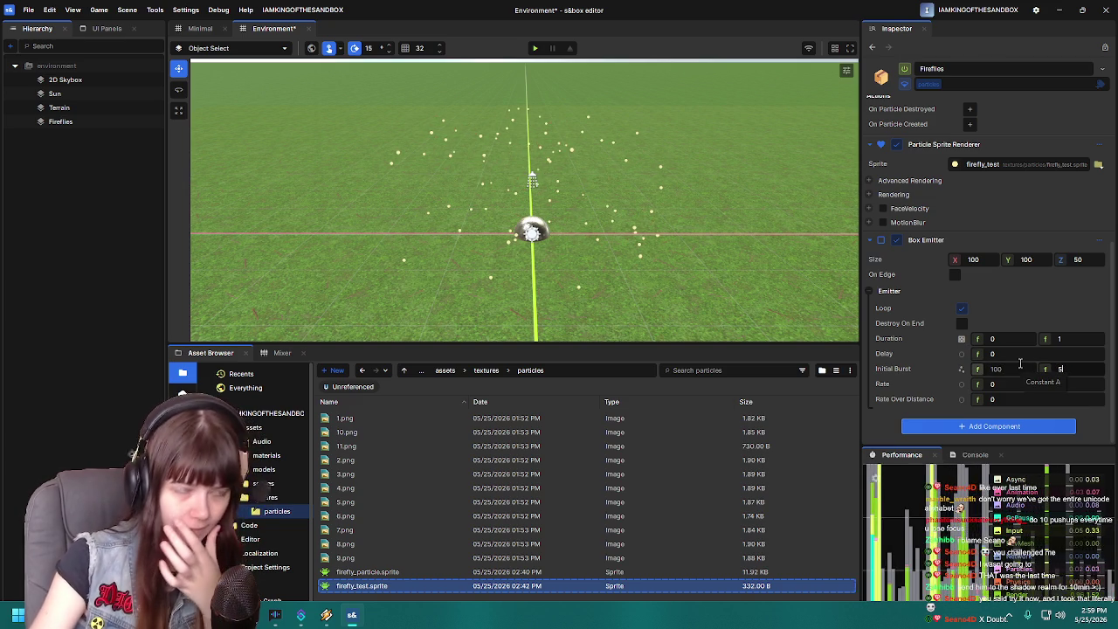
{"action": "type", "text": "00"}
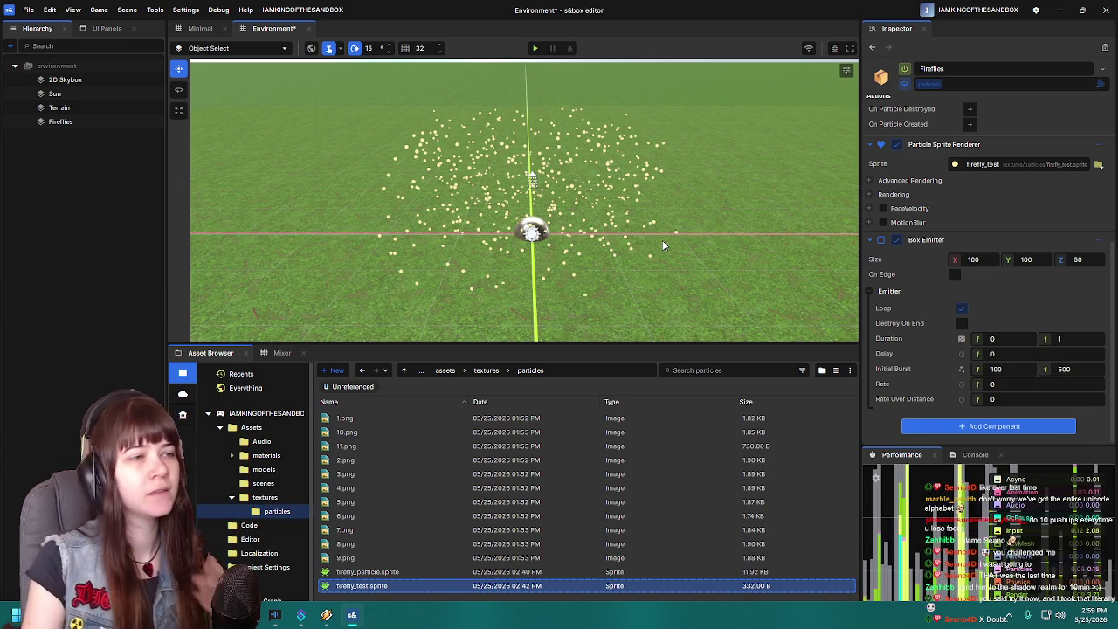
- Widen the Box Emitter to 500 by 500 and orbit the view to check the spread
{"action": "scroll", "coordinate": [655, 231], "scroll_direction": "down", "scroll_amount": 5}
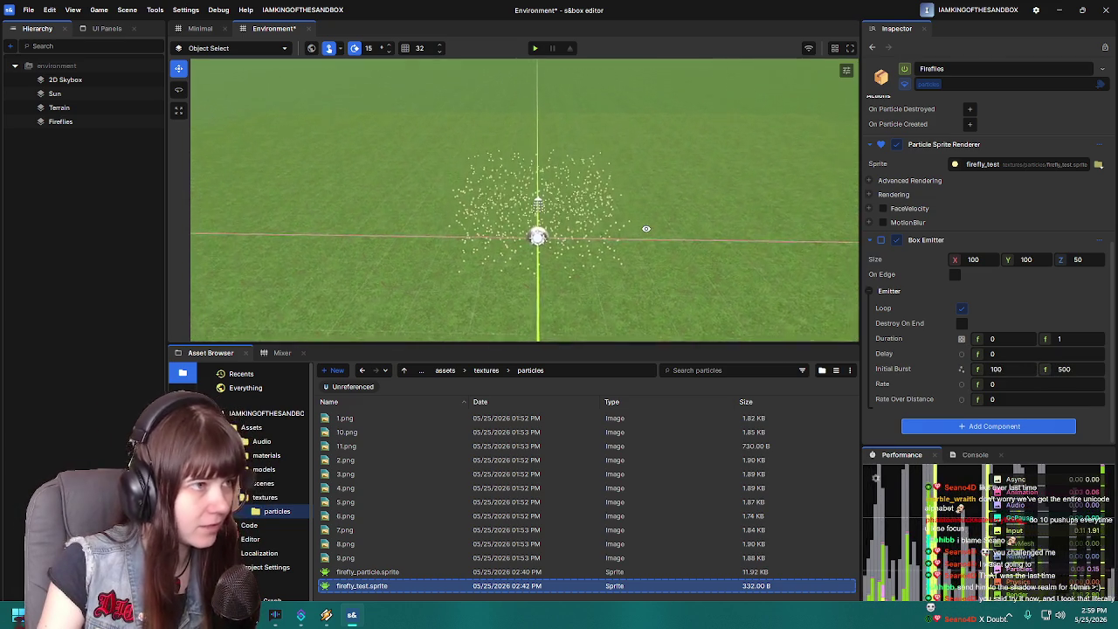
{"action": "scroll", "coordinate": [657, 228], "scroll_direction": "down", "scroll_amount": 3}
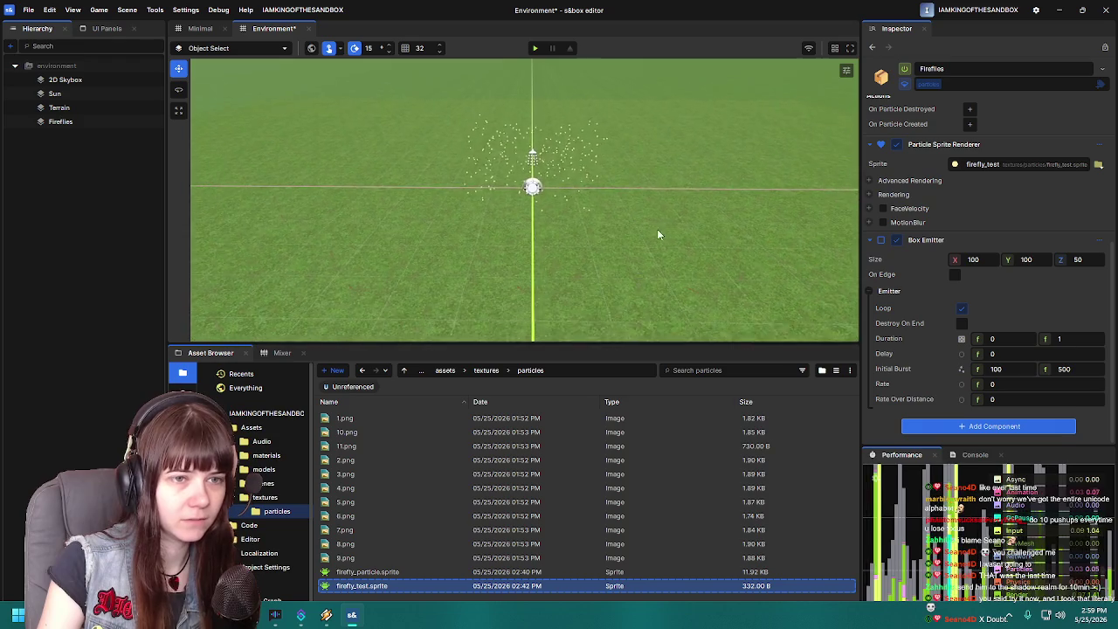
{"action": "left_click", "coordinate": [952, 261]}
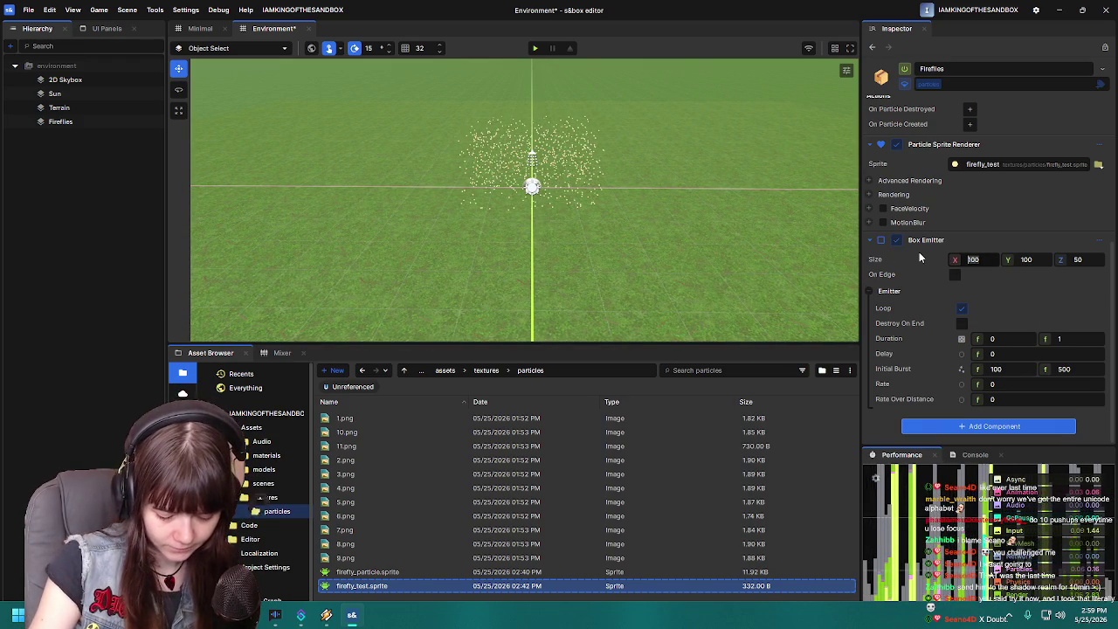
{"action": "type", "text": "500"}
{"action": "key", "text": "Return"}
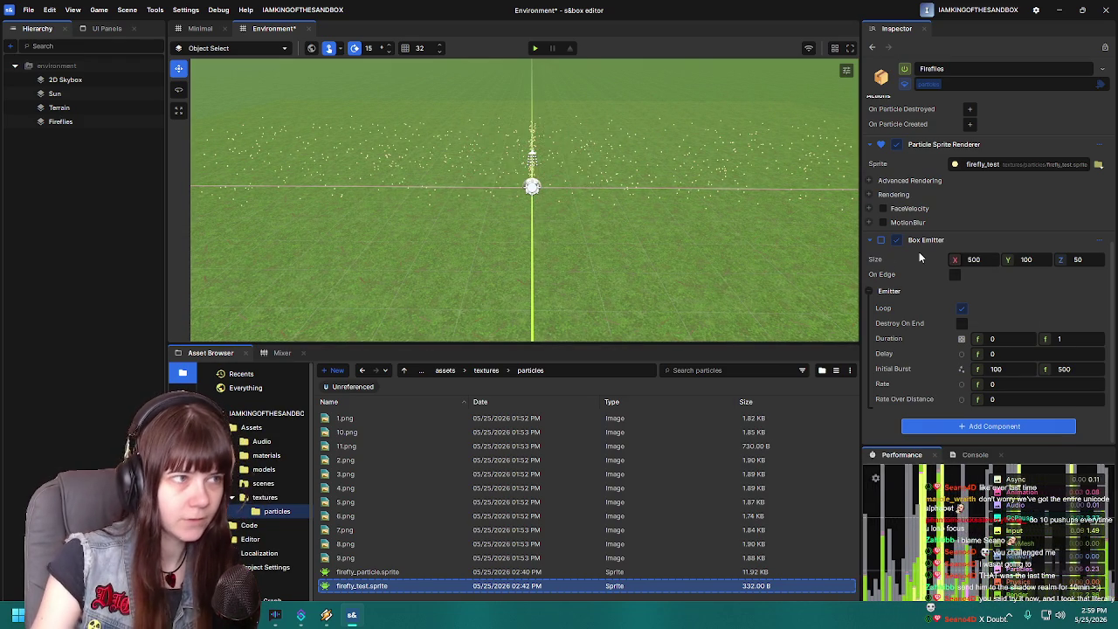
{"action": "left_click", "coordinate": [1016, 256]}
{"action": "type", "text": "5"}
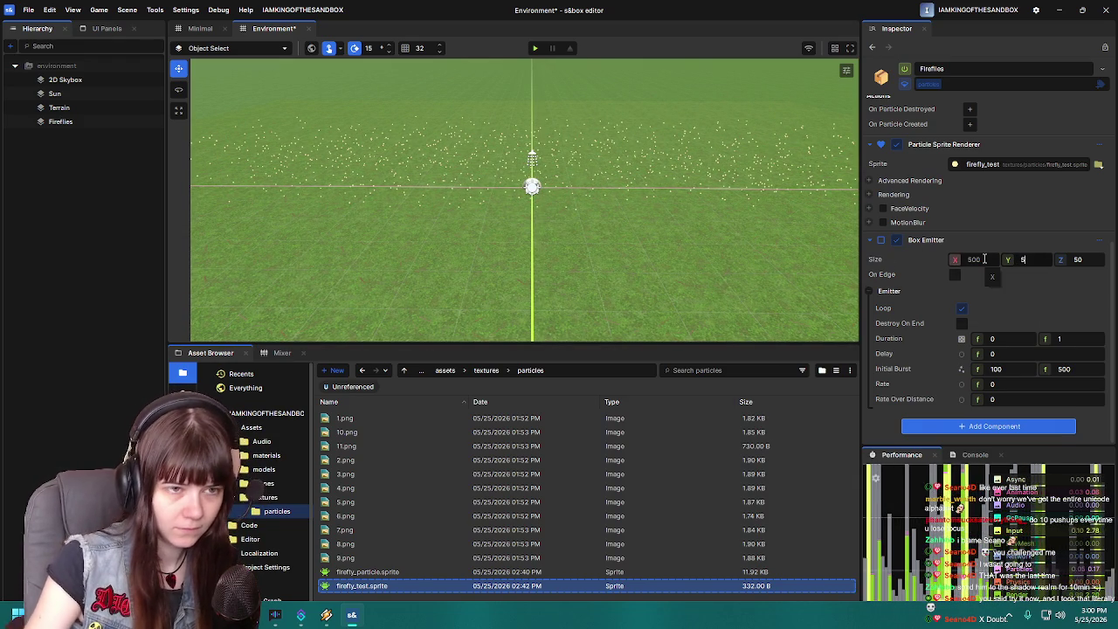
{"action": "type", "text": "00"}
{"action": "key", "text": "Return"}
{"action": "mouse_move", "coordinate": [733, 232]}
{"action": "left_mouse_down"}
{"action": "mouse_move", "coordinate": [584, 198]}
{"action": "mouse_move", "coordinate": [411, 200]}
{"action": "mouse_move", "coordinate": [622, 192]}
{"action": "mouse_move", "coordinate": [468, 173]}
{"action": "mouse_move", "coordinate": [551, 167]}
{"action": "left_mouse_up"}
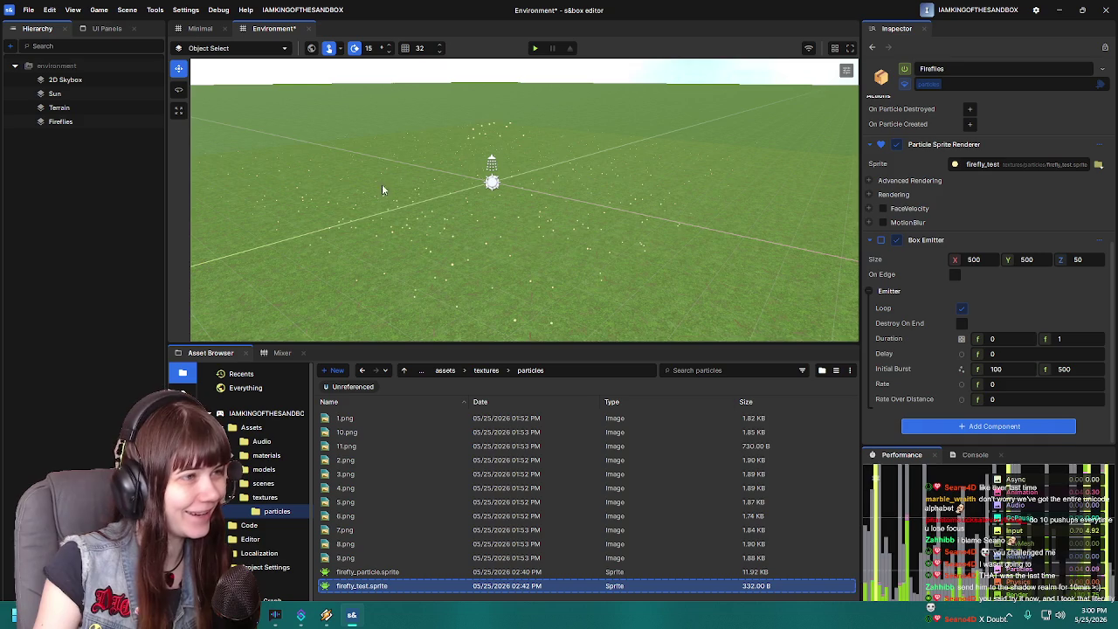
{"action": "mouse_move", "coordinate": [381, 189]}
{"action": "left_mouse_down"}
{"action": "mouse_move", "coordinate": [576, 214]}
{"action": "mouse_move", "coordinate": [673, 202]}
{"action": "mouse_move", "coordinate": [704, 232]}
{"action": "mouse_move", "coordinate": [571, 240]}
{"action": "mouse_move", "coordinate": [541, 225]}
{"action": "mouse_move", "coordinate": [558, 221]}
{"action": "mouse_move", "coordinate": [551, 177]}
{"action": "mouse_move", "coordinate": [551, 208]}
{"action": "mouse_move", "coordinate": [608, 234]}
{"action": "mouse_move", "coordinate": [621, 217]}
{"action": "mouse_move", "coordinate": [588, 216]}
{"action": "mouse_move", "coordinate": [631, 207]}
{"action": "mouse_move", "coordinate": [641, 218]}
{"action": "left_mouse_up"}
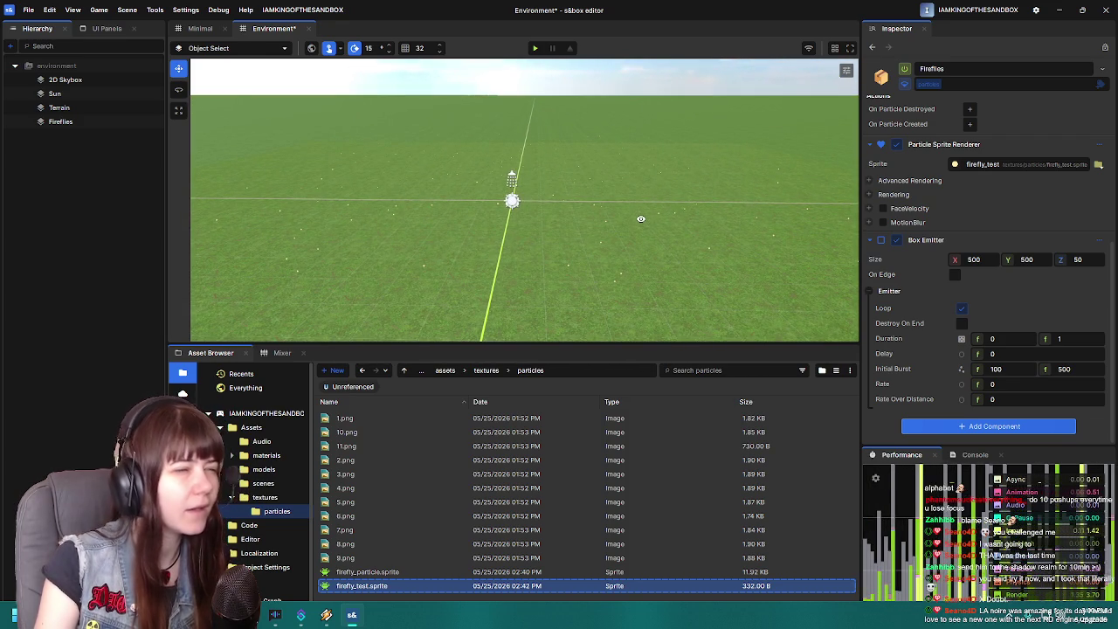
- Expand the Particle Sprite Renderer's Rendering foldout to show Scale, Additive and Lighting
{"action": "left_click", "coordinate": [869, 195]}
{"action": "left_click", "coordinate": [870, 196]}
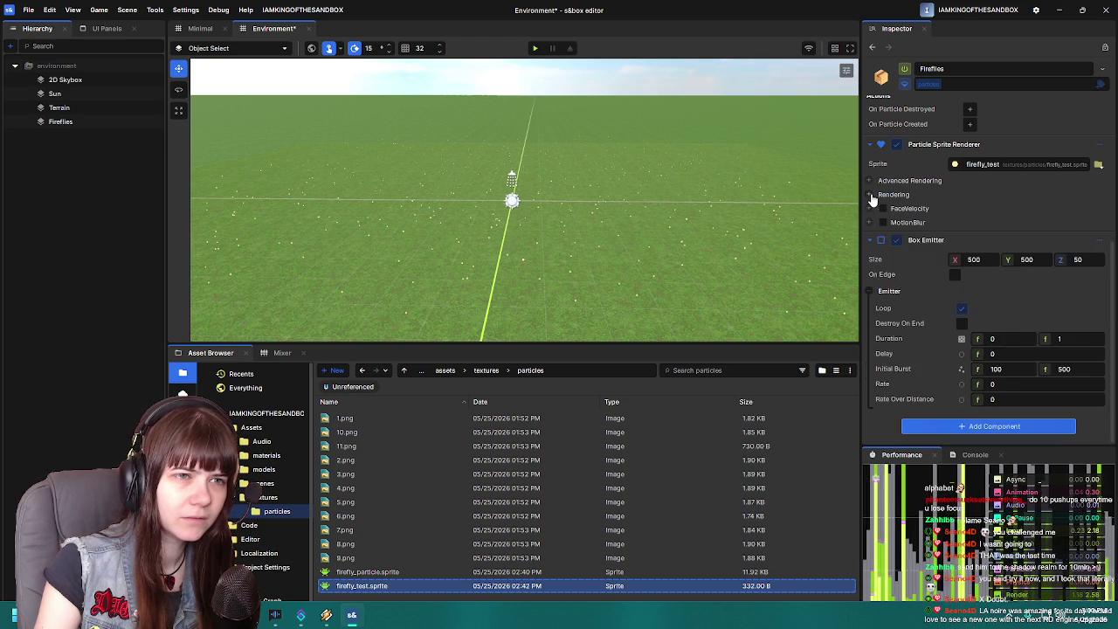
{"action": "left_click", "coordinate": [870, 195]}
{"action": "left_click", "coordinate": [870, 195]}
{"action": "left_click", "coordinate": [870, 195]}
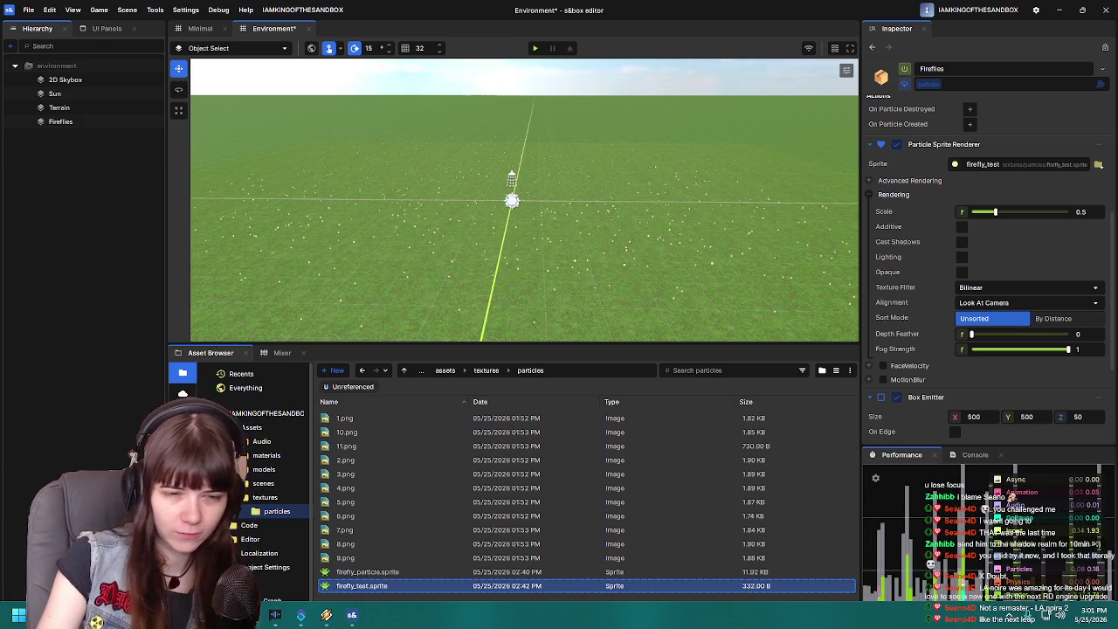
- Set the particle renderer's Sort Mode to By Distance
{"action": "scroll", "coordinate": [923, 379], "scroll_direction": "down", "scroll_amount": 3}
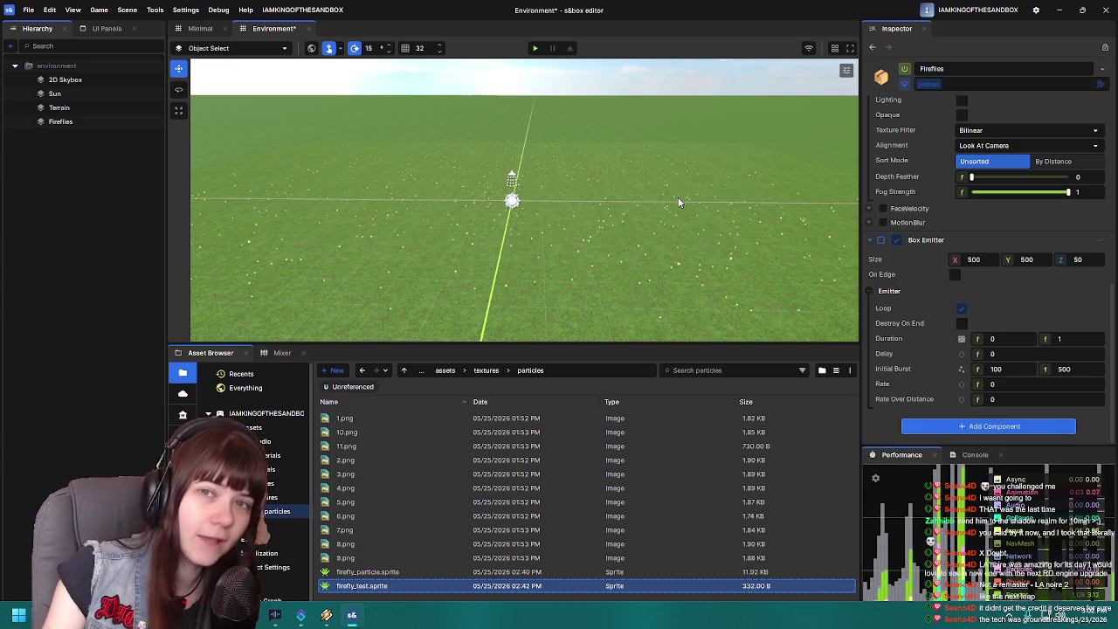
{"action": "scroll", "coordinate": [679, 202], "scroll_direction": "down", "scroll_amount": 3}
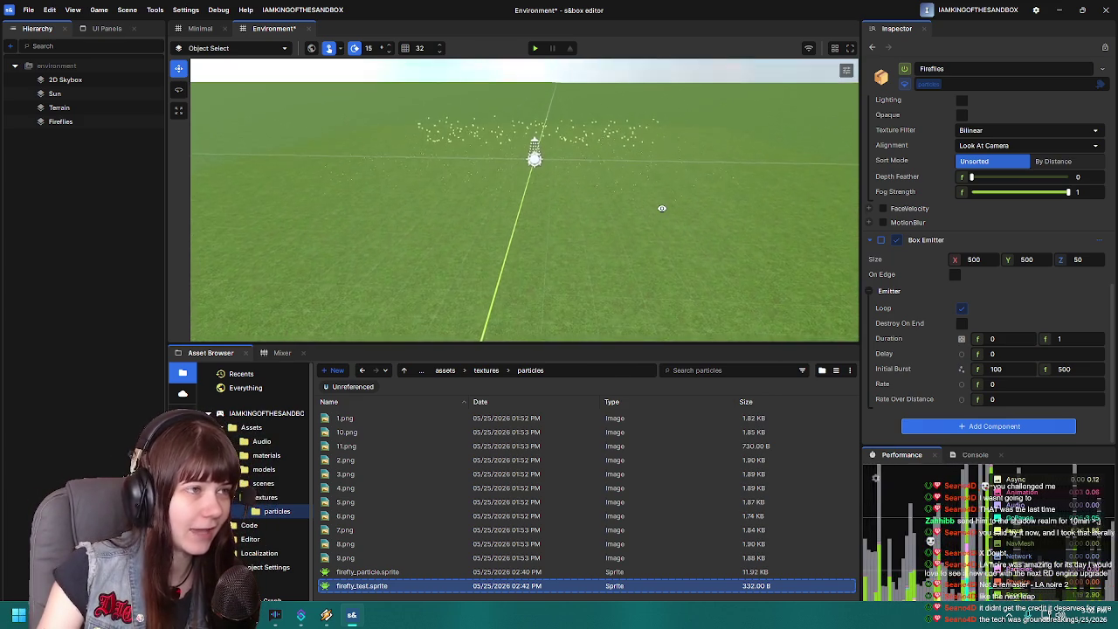
{"action": "scroll", "coordinate": [673, 194], "scroll_direction": "down", "scroll_amount": 1}
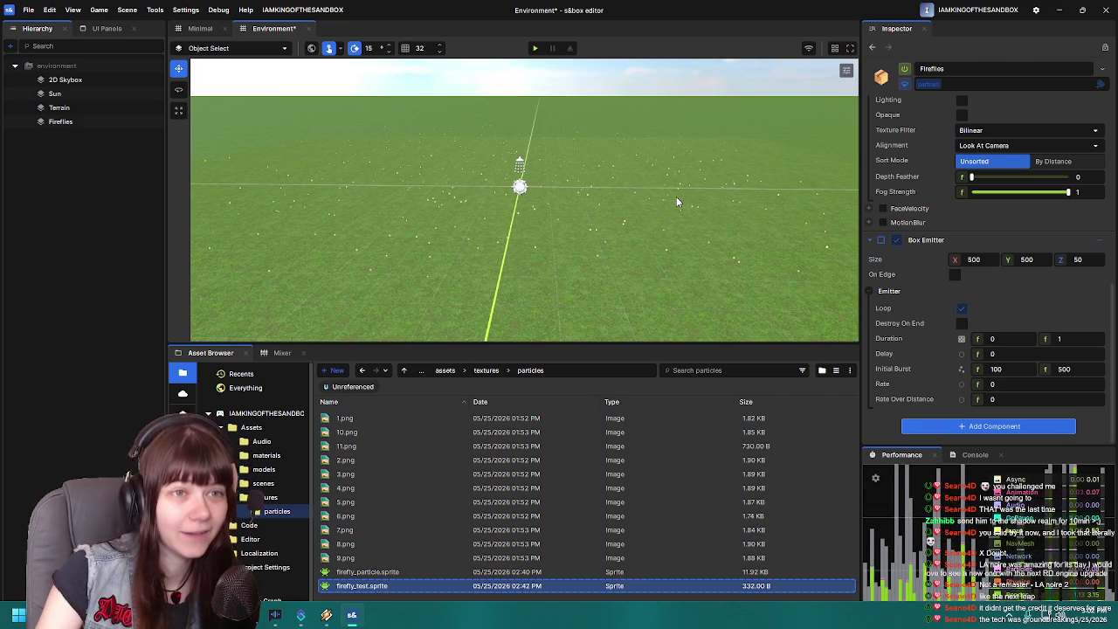
{"action": "scroll", "coordinate": [668, 203], "scroll_direction": "down", "scroll_amount": 2}
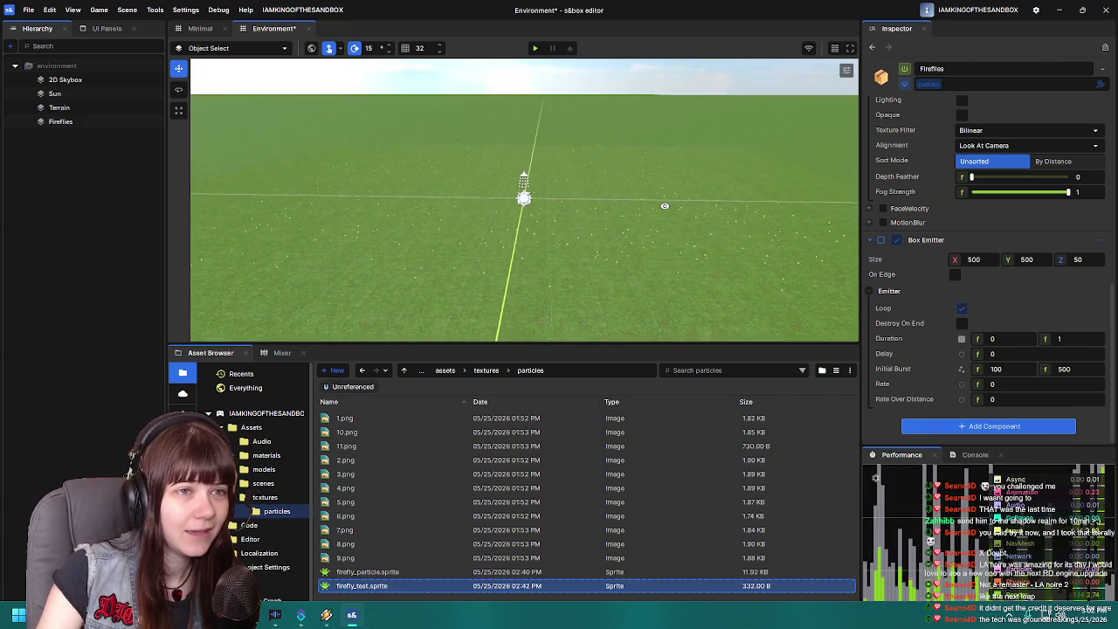
{"action": "left_click", "coordinate": [1047, 162]}
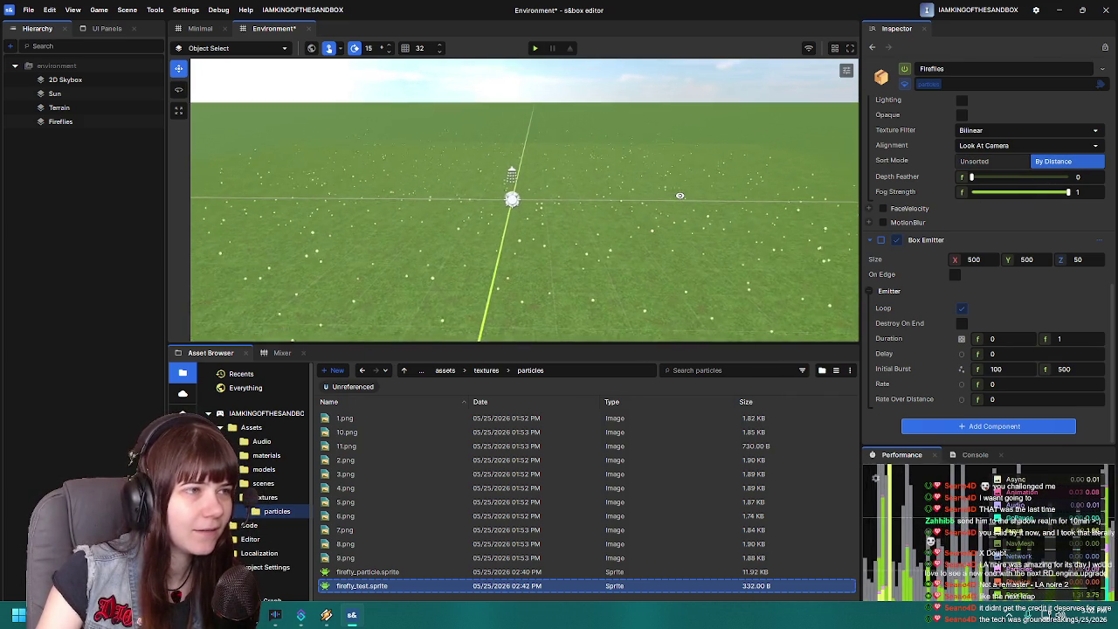
{"action": "scroll", "coordinate": [629, 222], "scroll_direction": "down", "scroll_amount": 2}
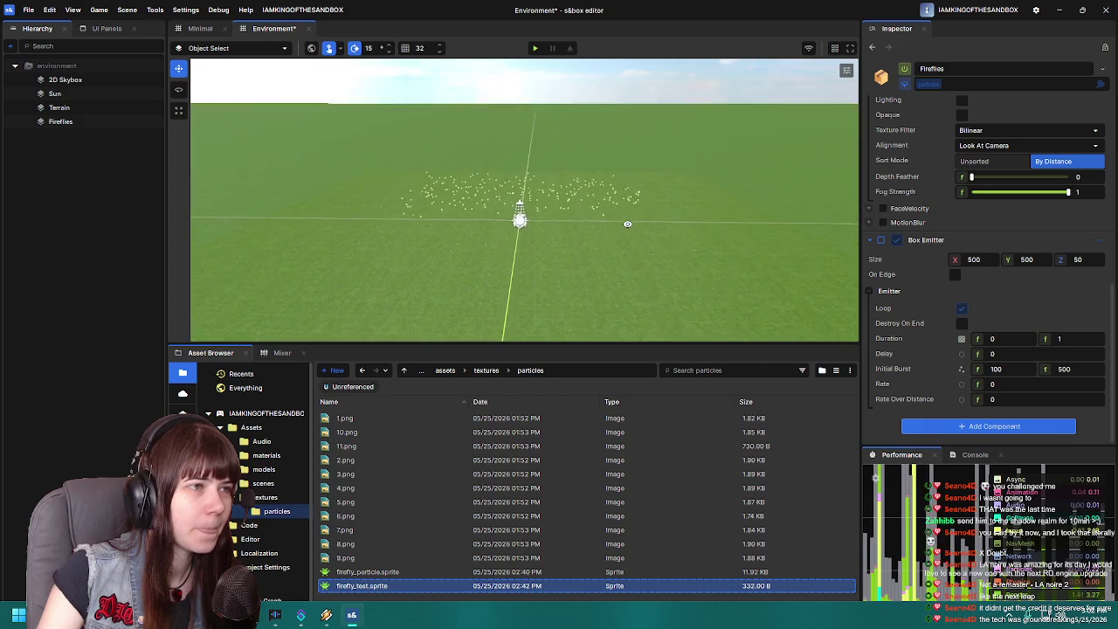
{"action": "scroll", "coordinate": [628, 216], "scroll_direction": "up", "scroll_amount": 2}
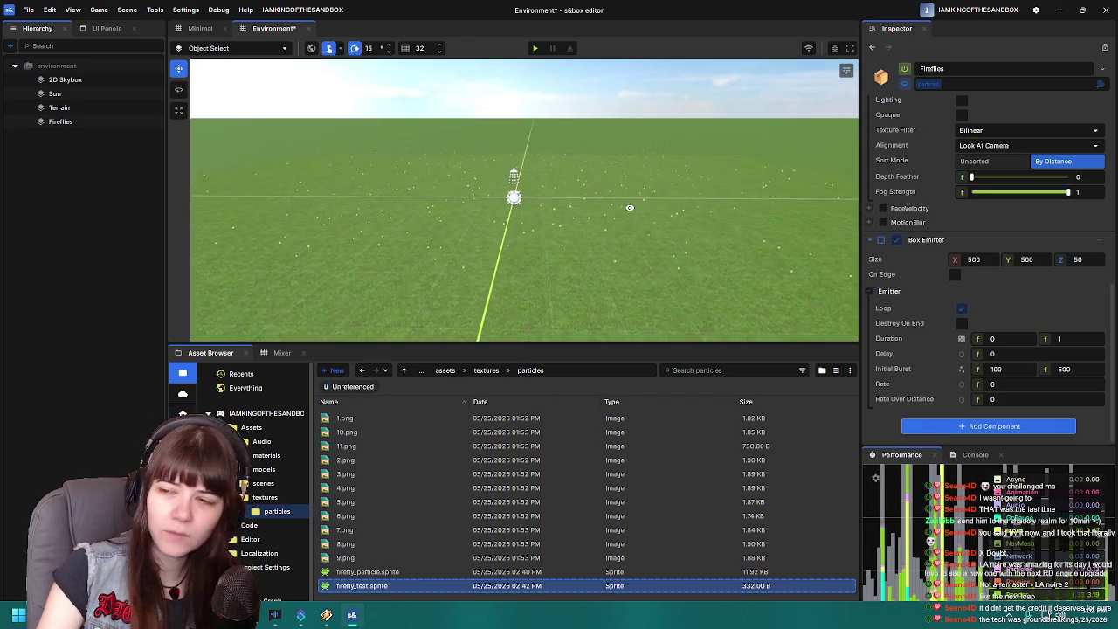
{"action": "scroll", "coordinate": [629, 208], "scroll_direction": "up", "scroll_amount": 2}
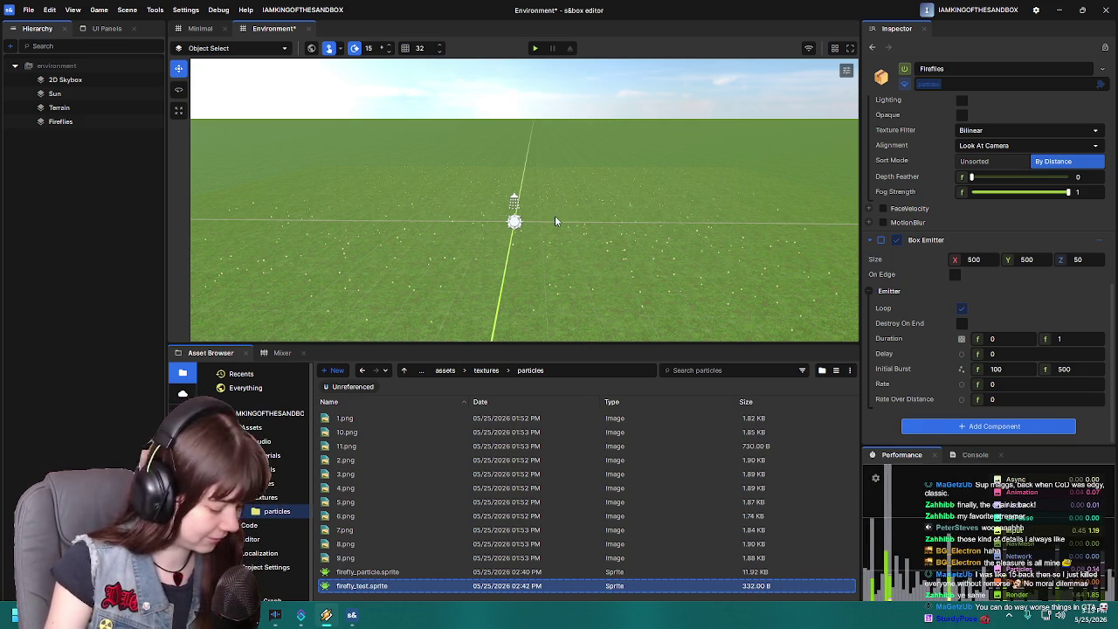
- Fly the camera sideways and orbit down among the glowing firefly dots over the grass
{"action": "scroll", "coordinate": [555, 221], "scroll_direction": "down", "scroll_amount": 2}
{"action": "key", "text": "d"}
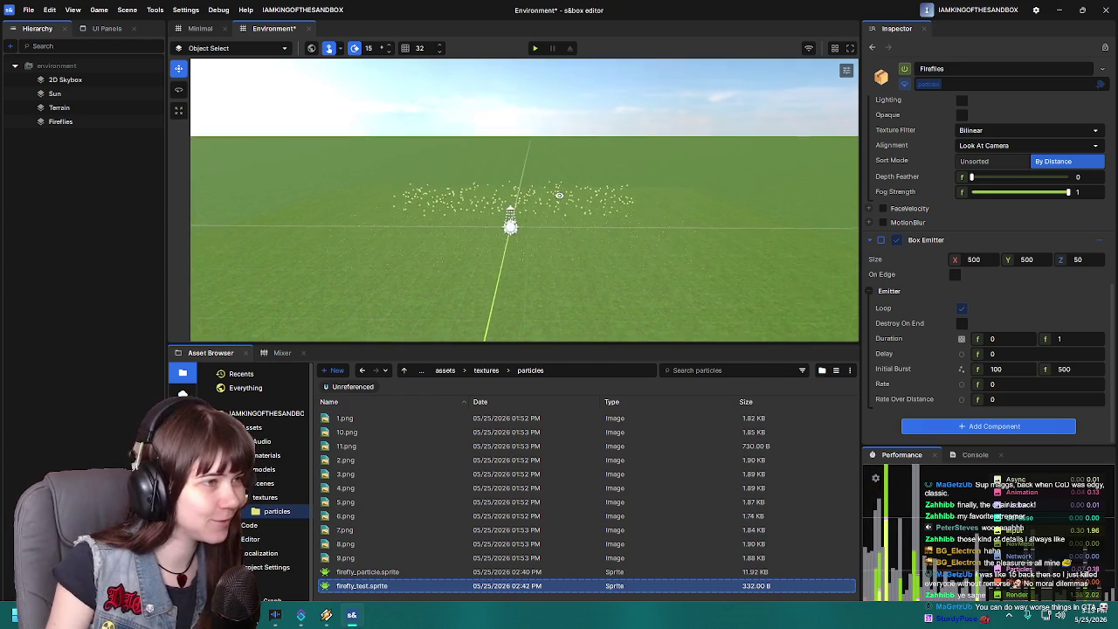
{"action": "key", "text": "a"}
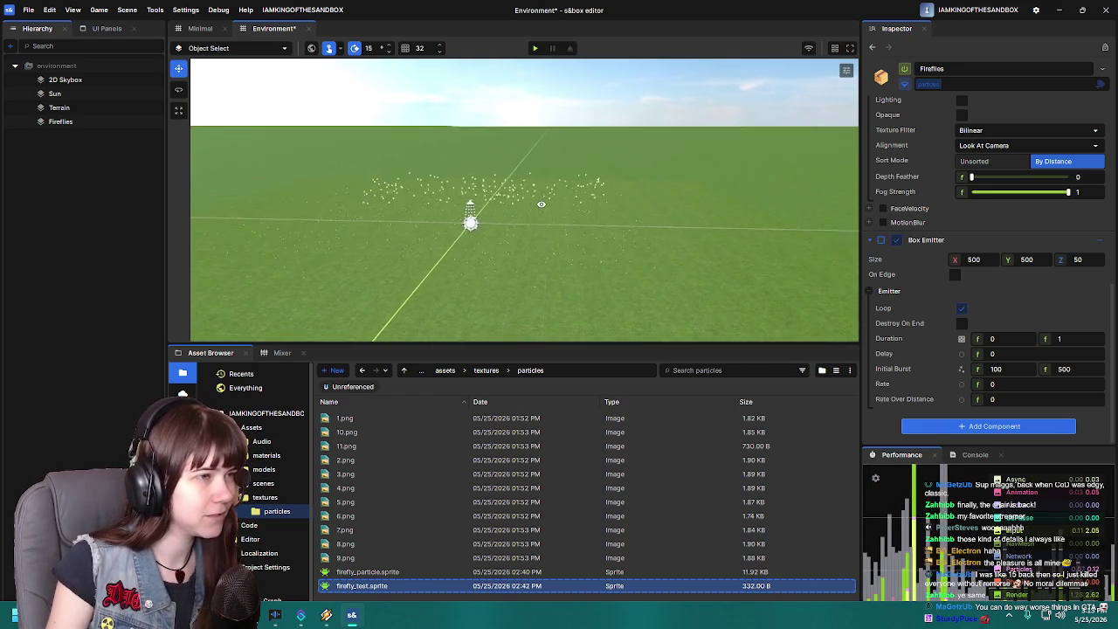
{"action": "mouse_move", "coordinate": [604, 226]}
{"action": "left_mouse_down"}
{"action": "mouse_move", "coordinate": [443, 237]}
{"action": "mouse_move", "coordinate": [606, 239]}
{"action": "mouse_move", "coordinate": [620, 217]}
{"action": "mouse_move", "coordinate": [619, 232]}
{"action": "mouse_move", "coordinate": [637, 221]}
{"action": "mouse_move", "coordinate": [619, 230]}
{"action": "mouse_move", "coordinate": [632, 223]}
{"action": "mouse_move", "coordinate": [621, 200]}
{"action": "mouse_move", "coordinate": [751, 197]}
{"action": "mouse_move", "coordinate": [481, 216]}
{"action": "mouse_move", "coordinate": [499, 234]}
{"action": "left_mouse_up"}
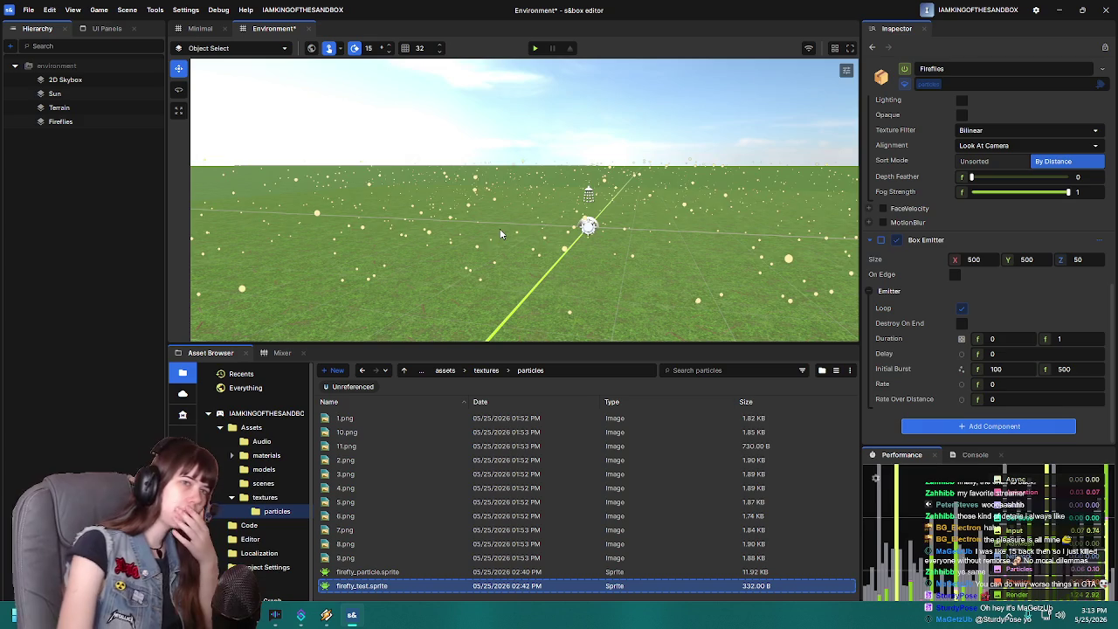
{"action": "scroll", "coordinate": [940, 191], "scroll_direction": "up", "scroll_amount": 10}
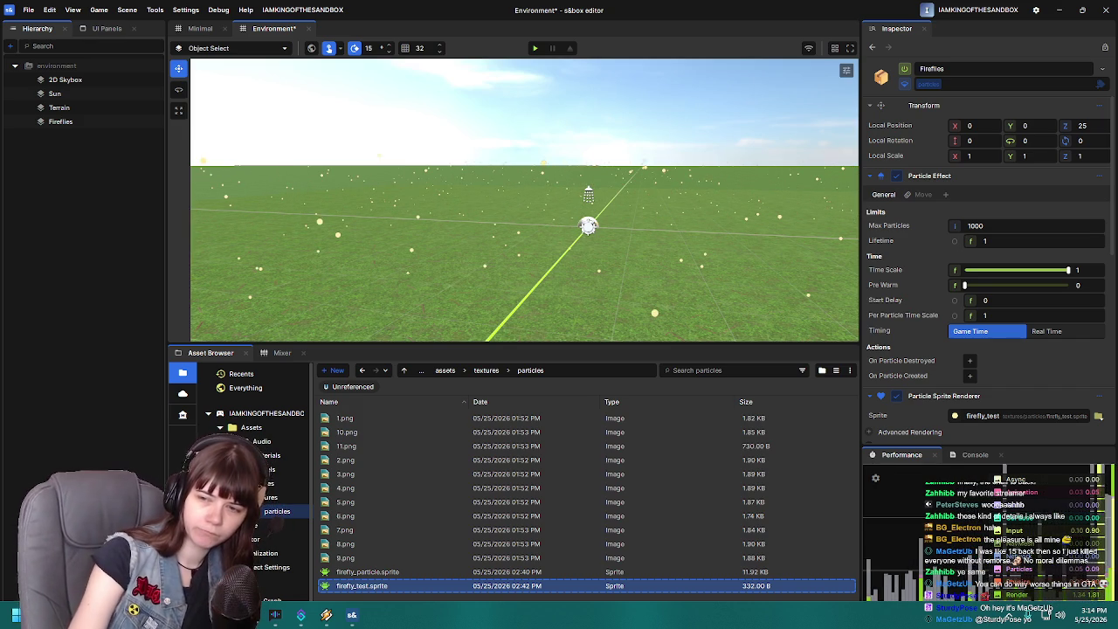
- Switch to the docs and skim the Custom Particle Controller page
{"action": "key", "text": "alt+Tab"}
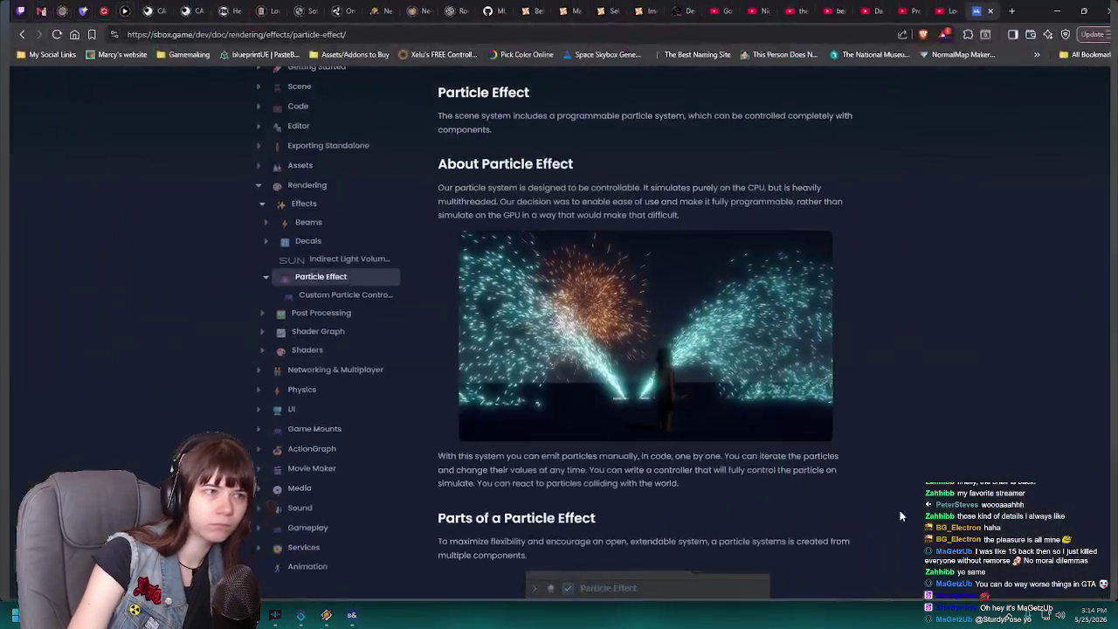
{"action": "left_click", "coordinate": [315, 297]}
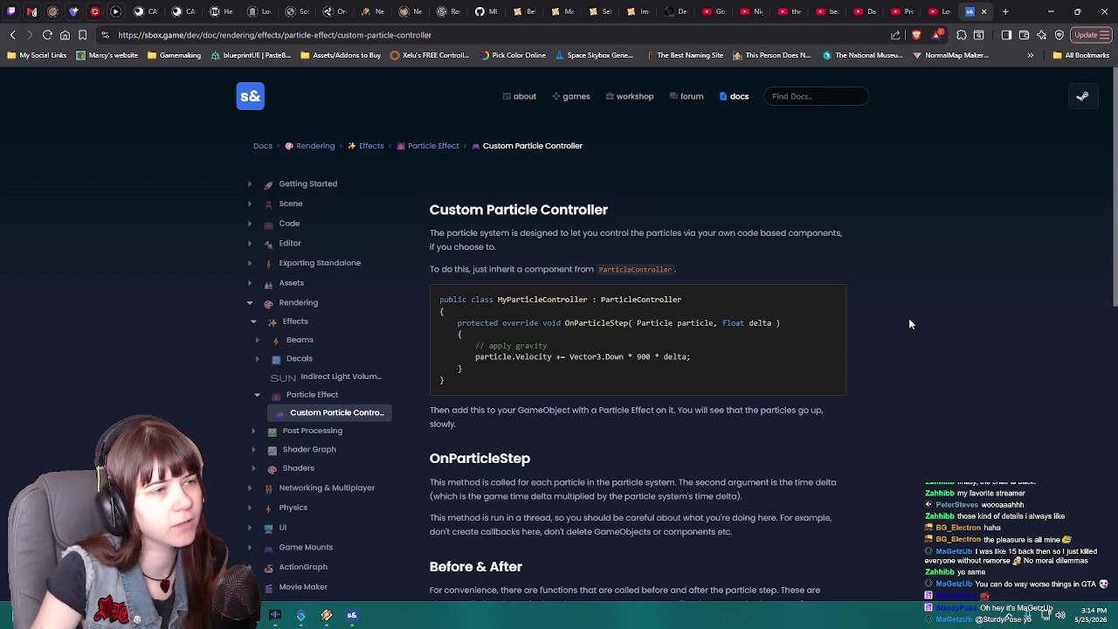
{"action": "scroll", "coordinate": [908, 324], "scroll_direction": "down", "scroll_amount": 5}
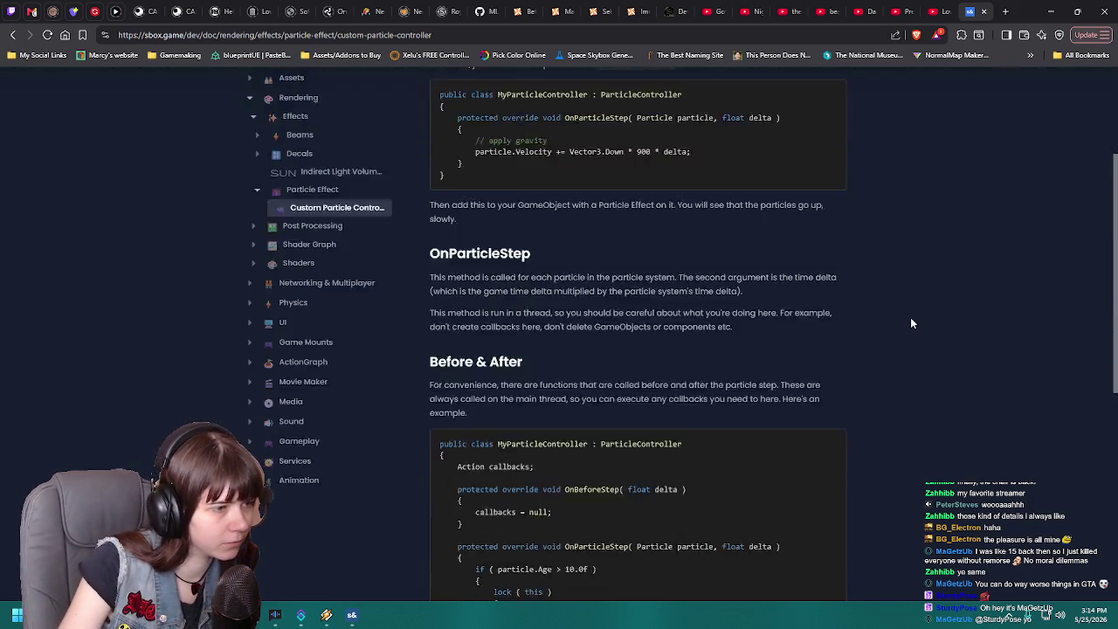
{"action": "scroll", "coordinate": [910, 323], "scroll_direction": "down", "scroll_amount": 3}
{"action": "scroll", "coordinate": [911, 323], "scroll_direction": "down", "scroll_amount": 2}
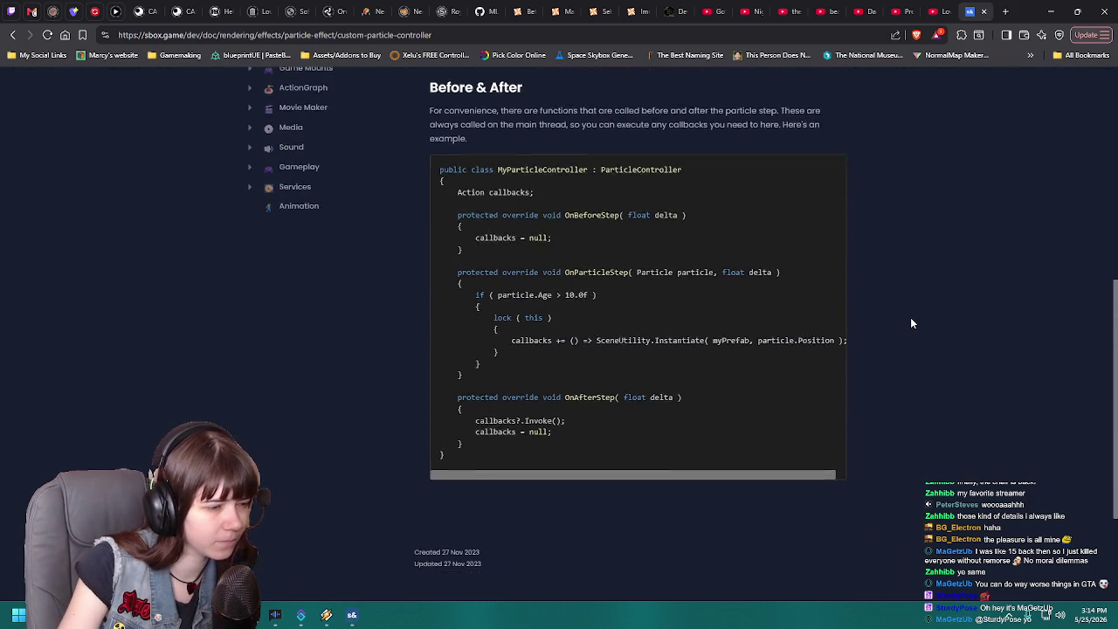
{"action": "scroll", "coordinate": [911, 323], "scroll_direction": "up", "scroll_amount": 7}
{"action": "scroll", "coordinate": [911, 323], "scroll_direction": "up", "scroll_amount": 3}
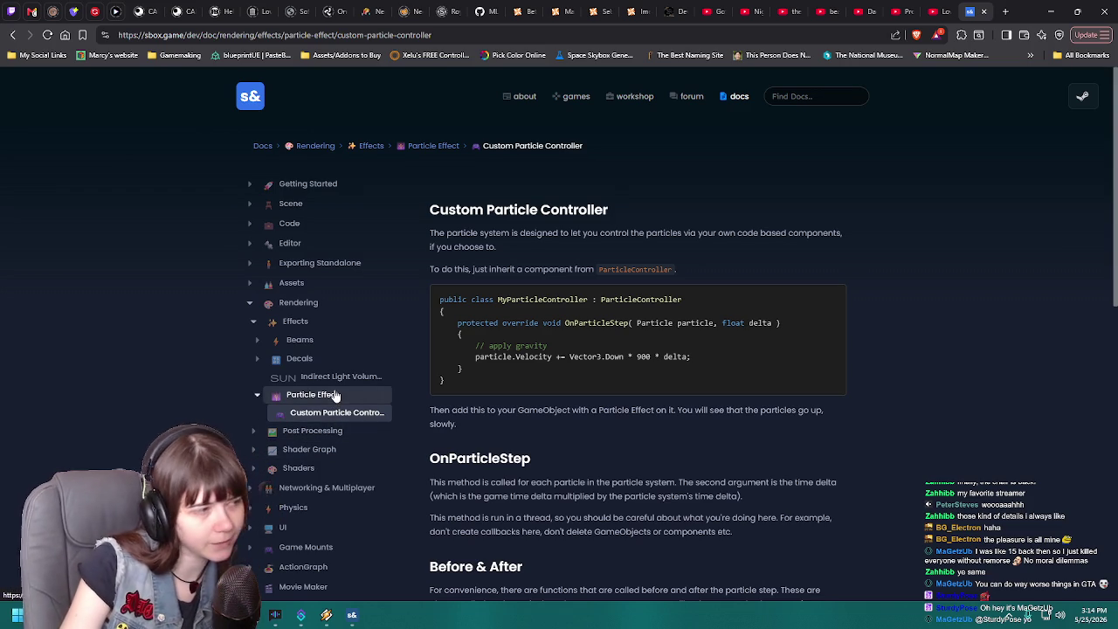
- Return to the Particle Effect documentation page and read through its parts
{"action": "left_click", "coordinate": [334, 395]}
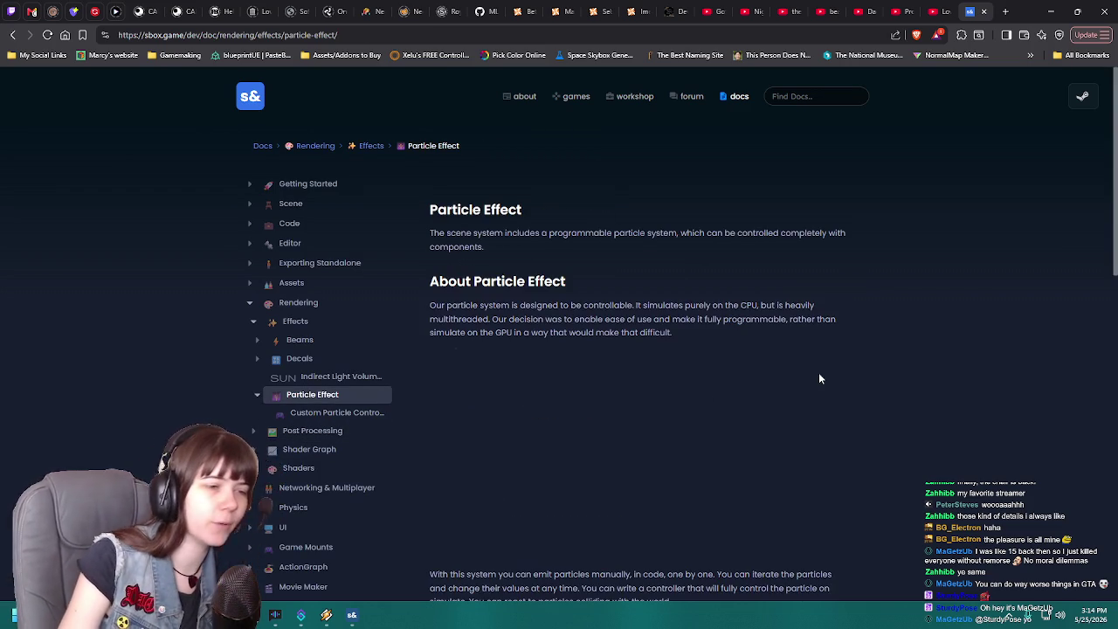
{"action": "scroll", "coordinate": [829, 371], "scroll_direction": "down", "scroll_amount": 3}
{"action": "scroll", "coordinate": [943, 357], "scroll_direction": "down", "scroll_amount": 3}
{"action": "scroll", "coordinate": [943, 357], "scroll_direction": "up", "scroll_amount": 3}
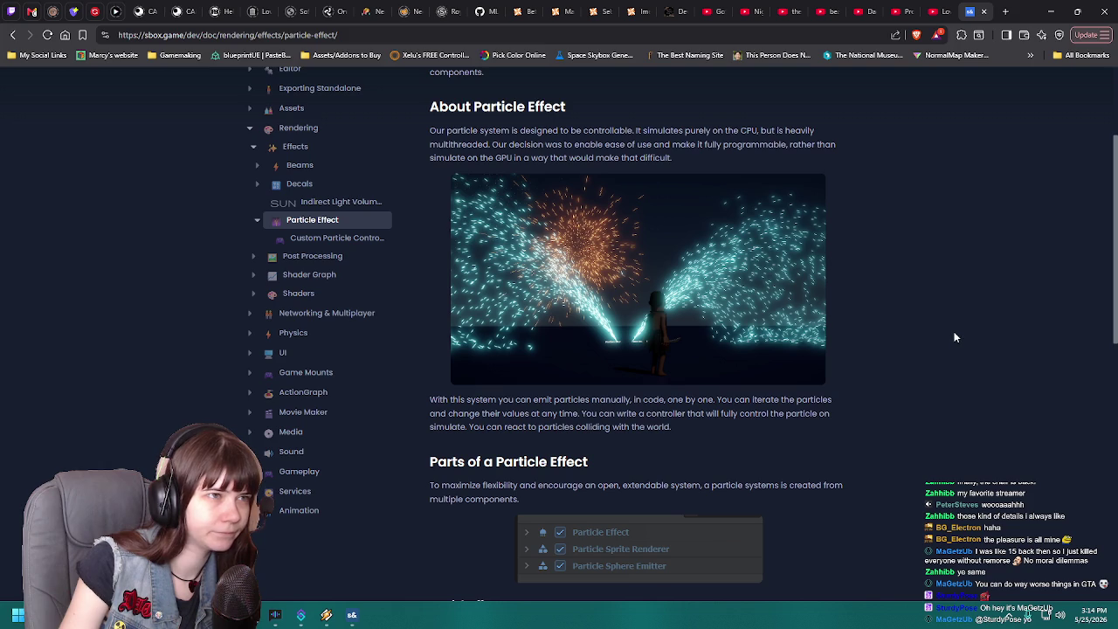
{"action": "scroll", "coordinate": [730, 428], "scroll_direction": "down", "scroll_amount": 3}
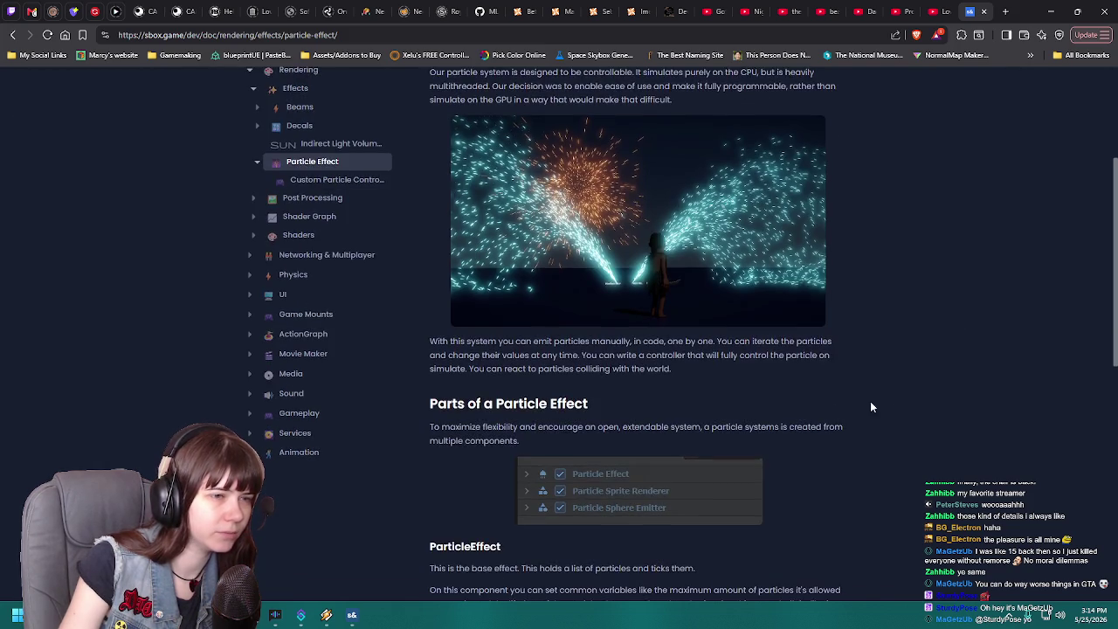
{"action": "scroll", "coordinate": [895, 405], "scroll_direction": "up", "scroll_amount": 4}
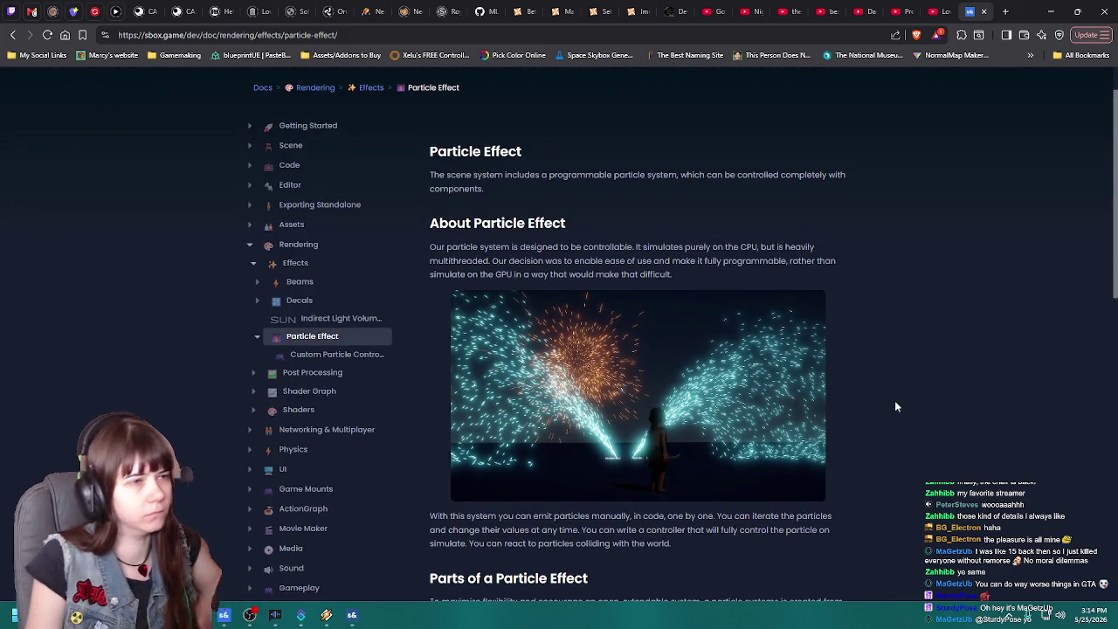
{"action": "scroll", "coordinate": [894, 404], "scroll_direction": "down", "scroll_amount": 1}
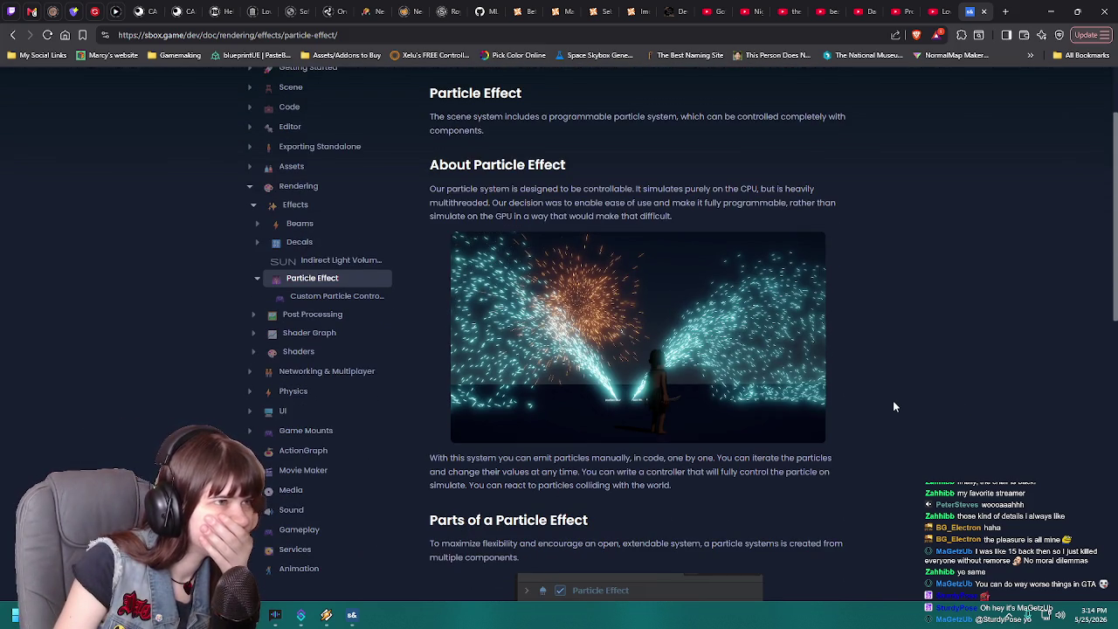
{"action": "scroll", "coordinate": [893, 406], "scroll_direction": "up", "scroll_amount": 2}
{"action": "scroll", "coordinate": [892, 407], "scroll_direction": "down", "scroll_amount": 10}
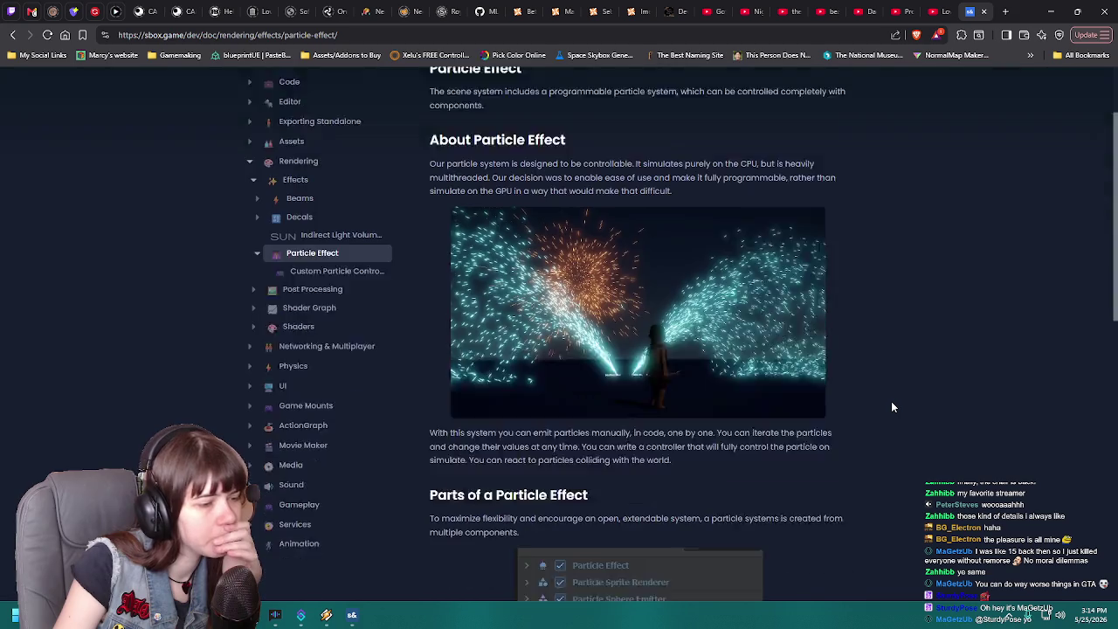
{"action": "scroll", "coordinate": [893, 406], "scroll_direction": "down", "scroll_amount": 1}
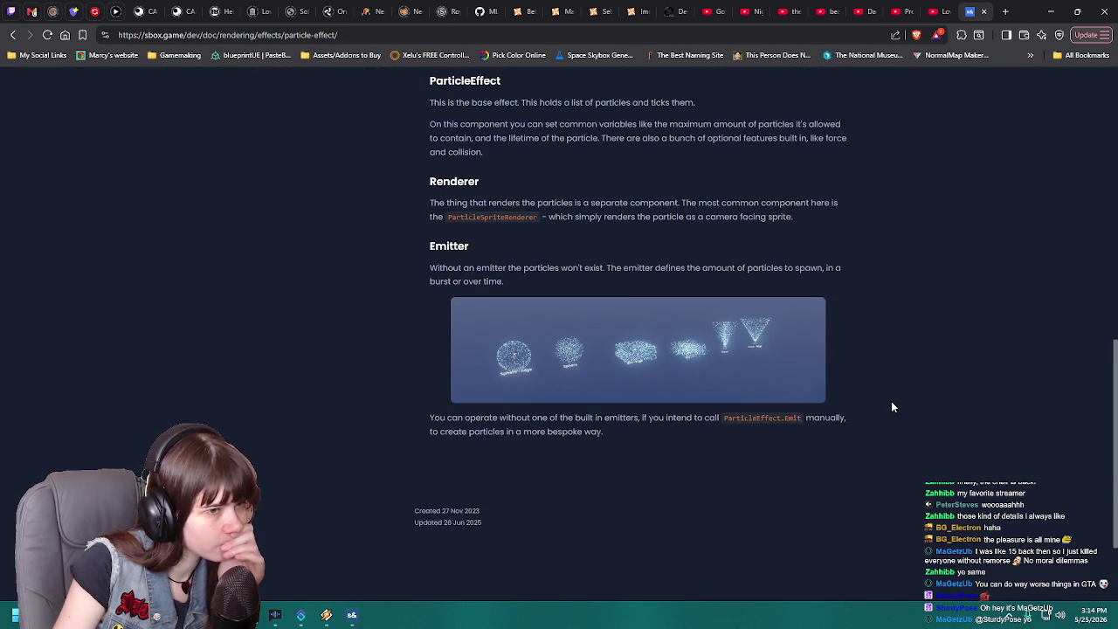
{"action": "scroll", "coordinate": [892, 407], "scroll_direction": "up", "scroll_amount": 4}
{"action": "scroll", "coordinate": [891, 407], "scroll_direction": "up", "scroll_amount": 3}
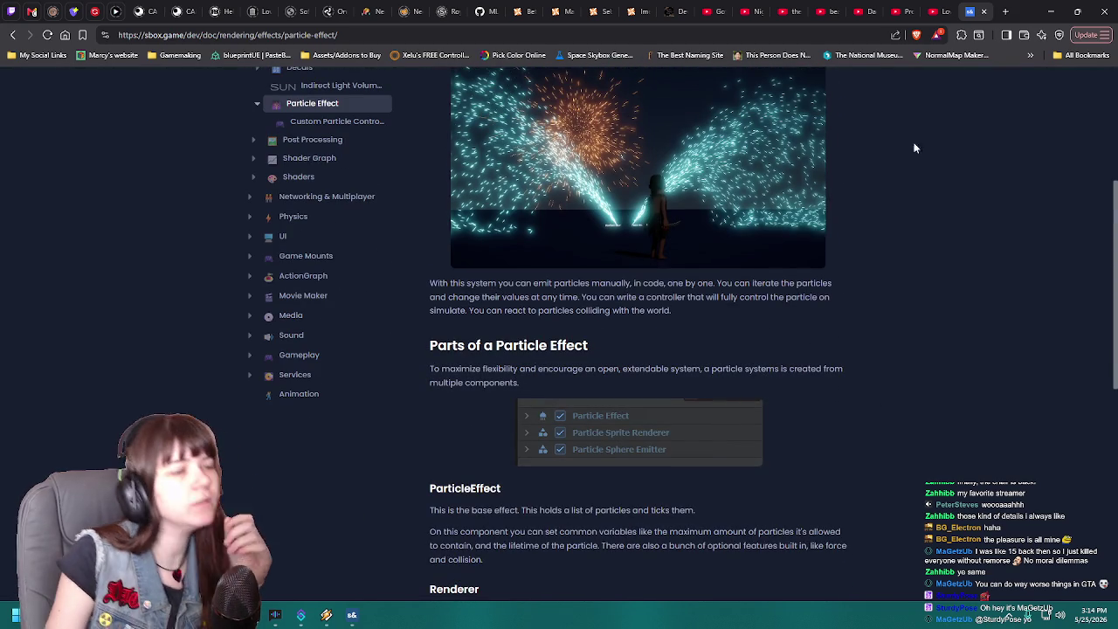
- Back in the editor, save the Environment scene with Ctrl+S and tilt the view over the terrain
{"action": "key", "text": "alt+Tab"}
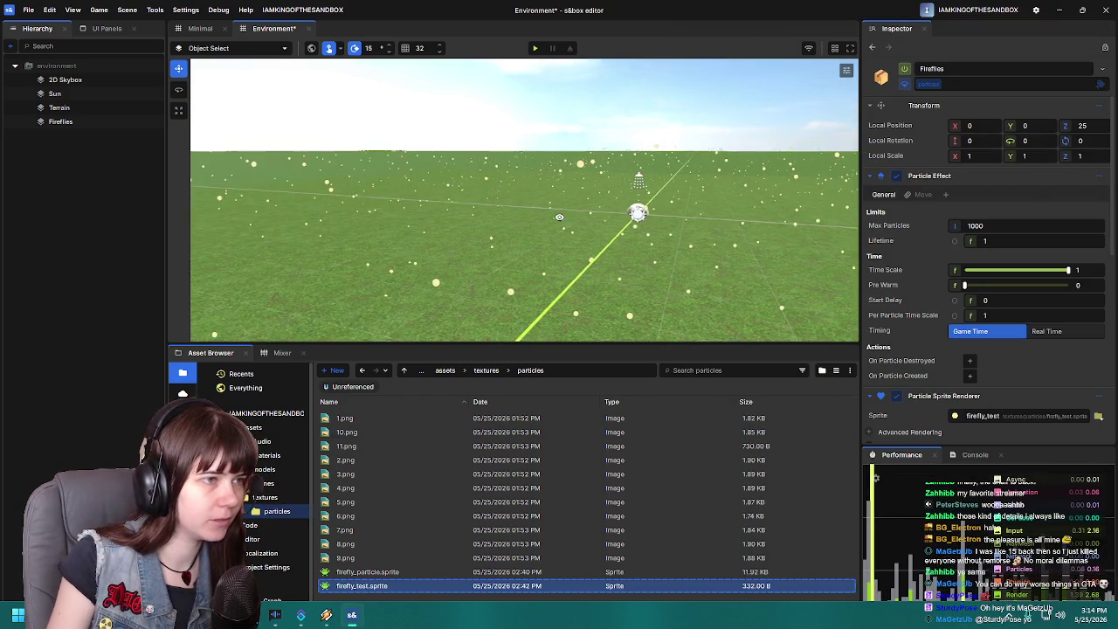
{"action": "scroll", "coordinate": [631, 225], "scroll_direction": "down", "scroll_amount": 5}
{"action": "key", "text": "ctrl+s"}
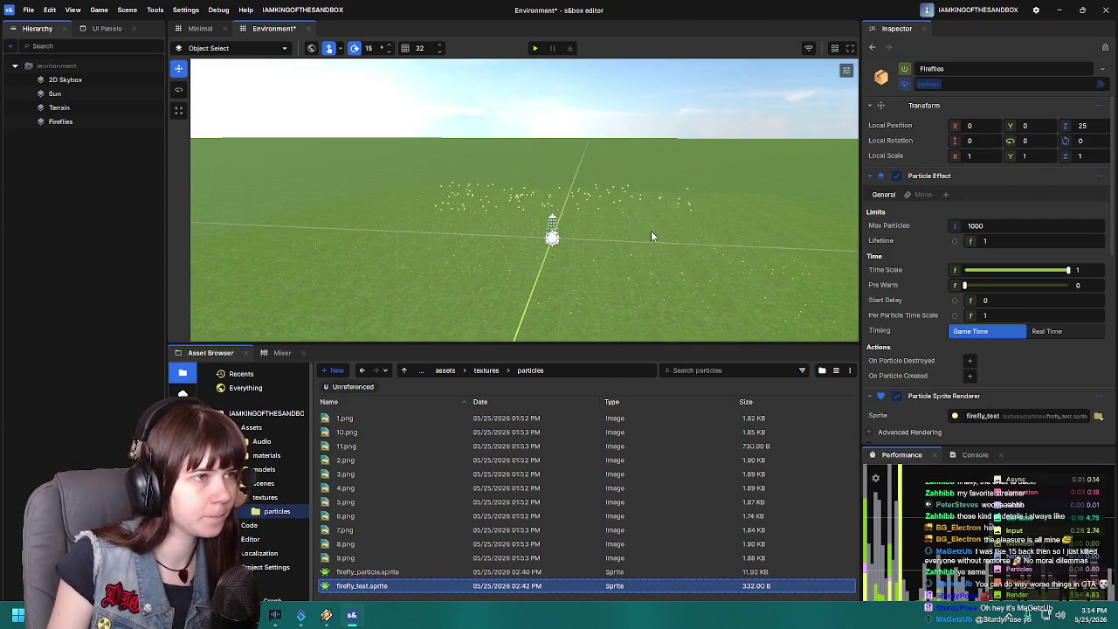
{"action": "mouse_move", "coordinate": [687, 161]}
{"action": "left_mouse_down"}
{"action": "mouse_move", "coordinate": [531, 143]}
{"action": "mouse_move", "coordinate": [540, 179]}
{"action": "left_mouse_up"}
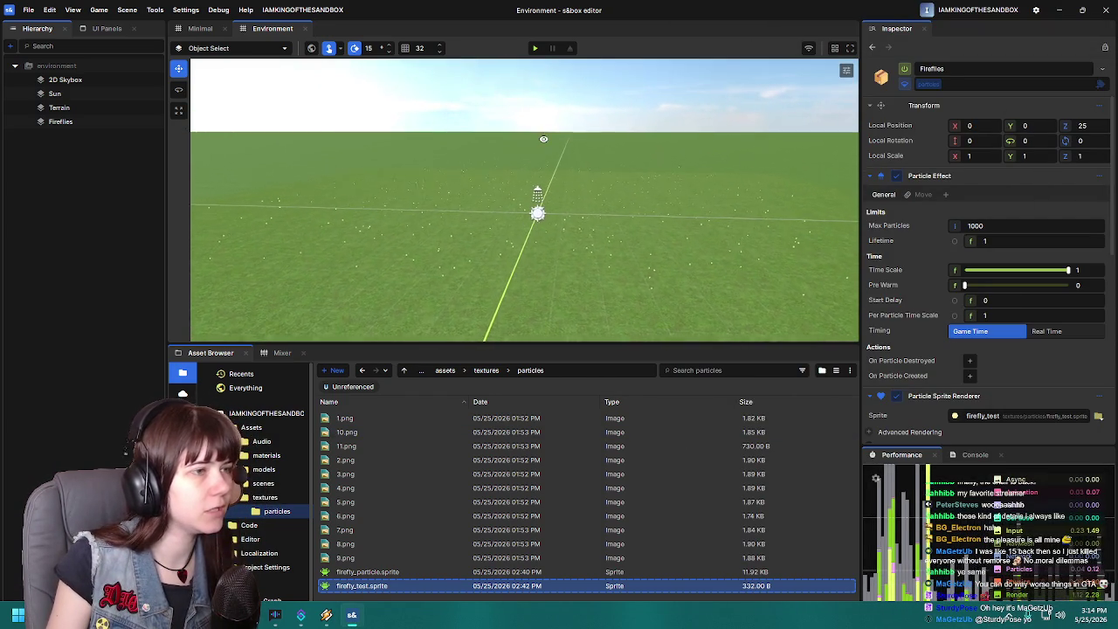
- Close the firefly project, launch Testbed from Local Projects, and decline the delete prompt
{"action": "left_click", "coordinate": [1105, 10]}
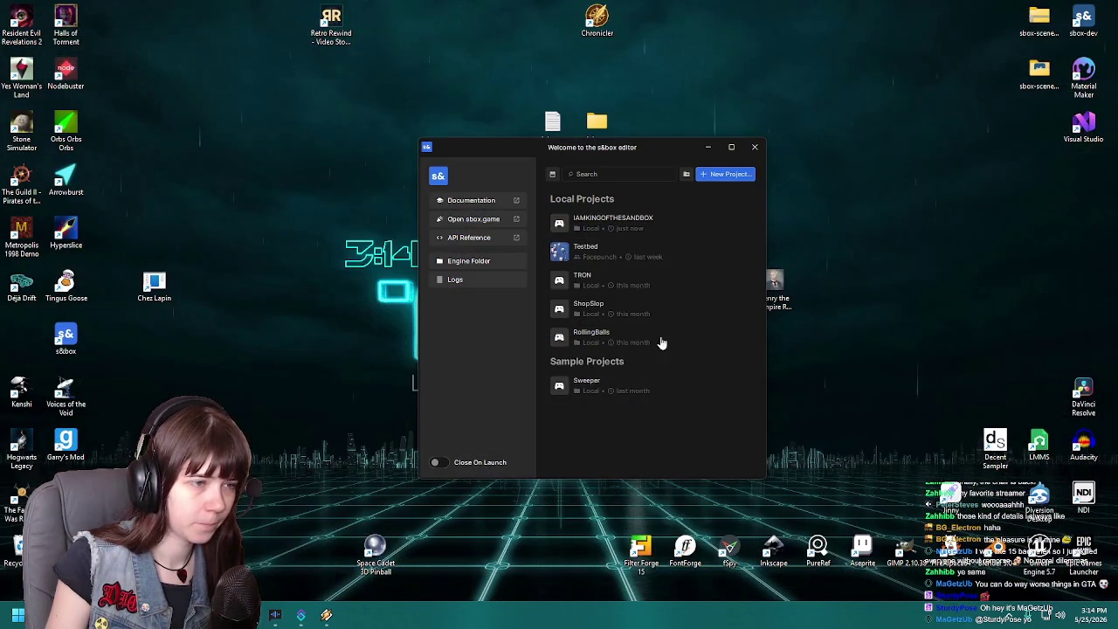
{"action": "left_click", "coordinate": [604, 251]}
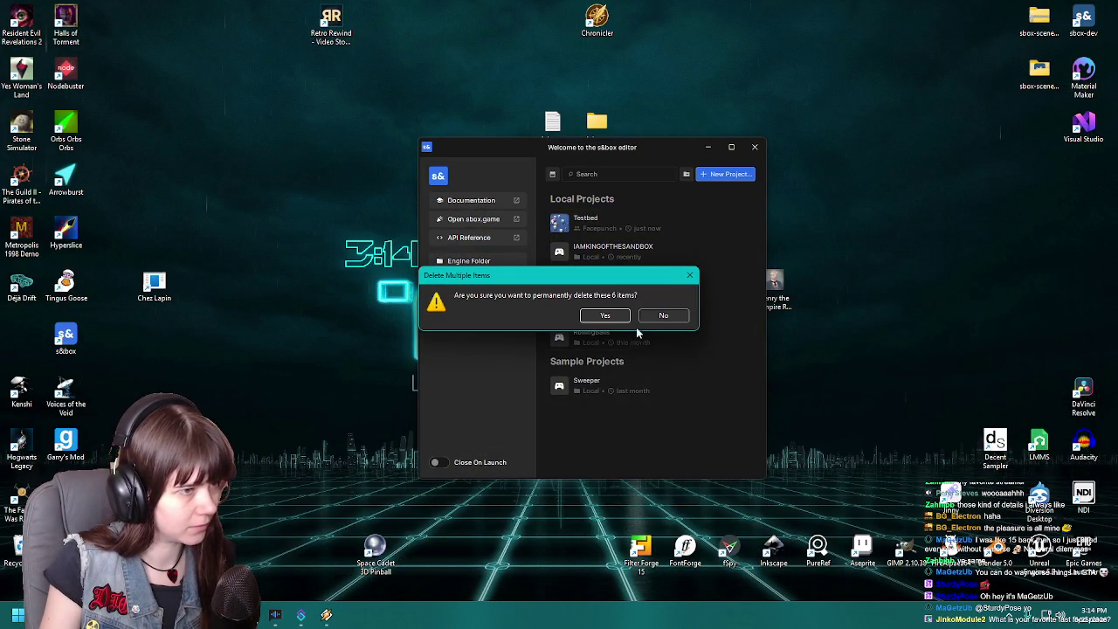
{"action": "left_click", "coordinate": [605, 315]}
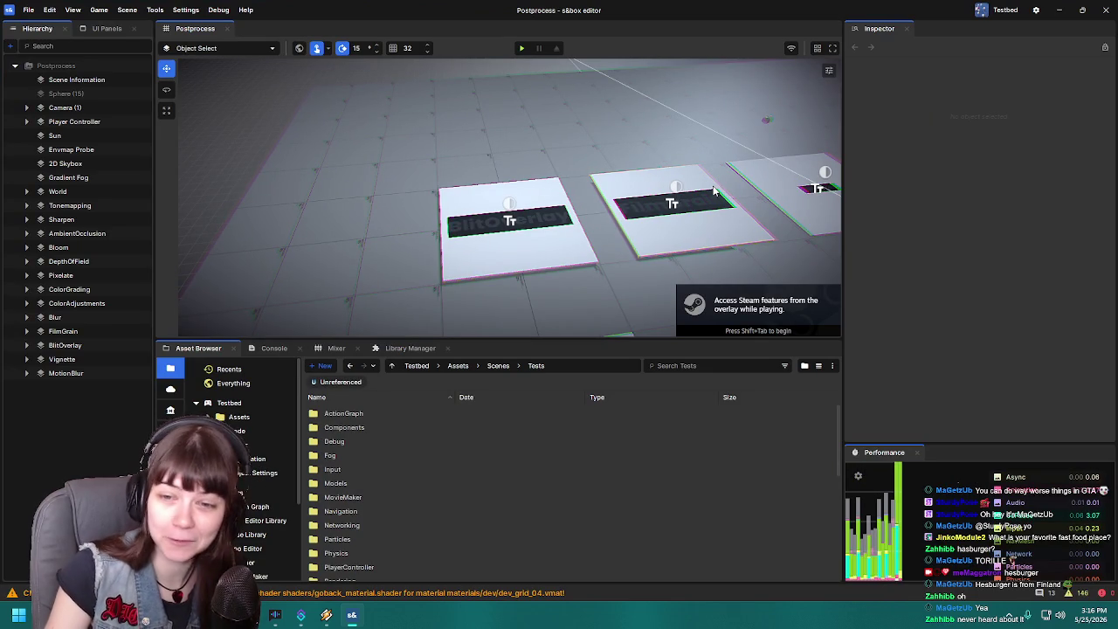
{"action": "scroll", "coordinate": [633, 286], "scroll_direction": "down", "scroll_amount": 5}
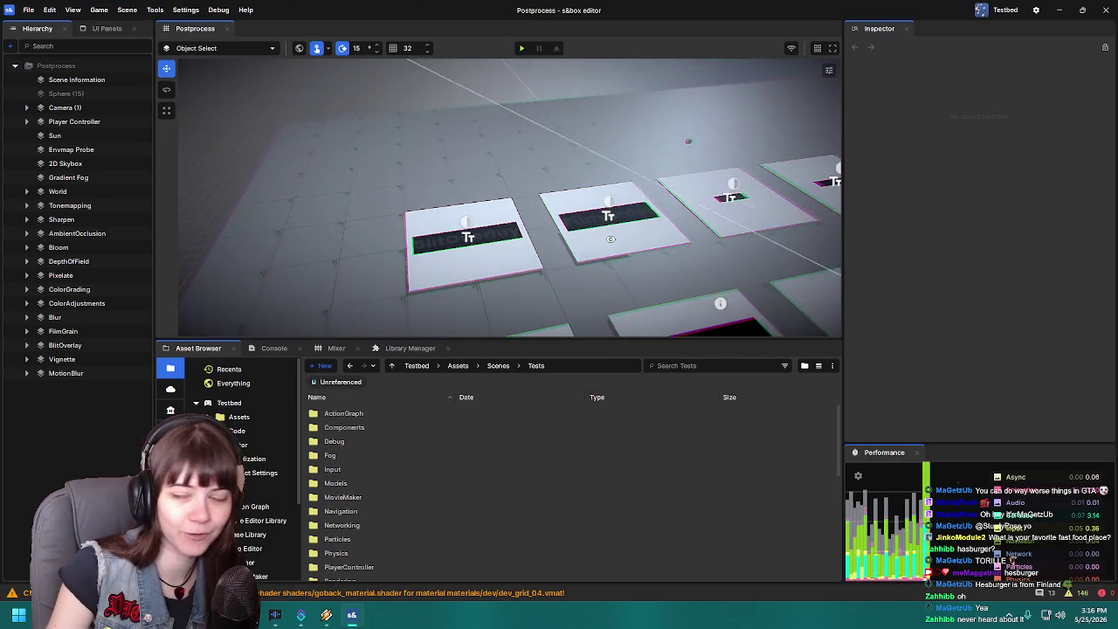
{"action": "scroll", "coordinate": [499, 197], "scroll_direction": "down", "scroll_amount": 10}
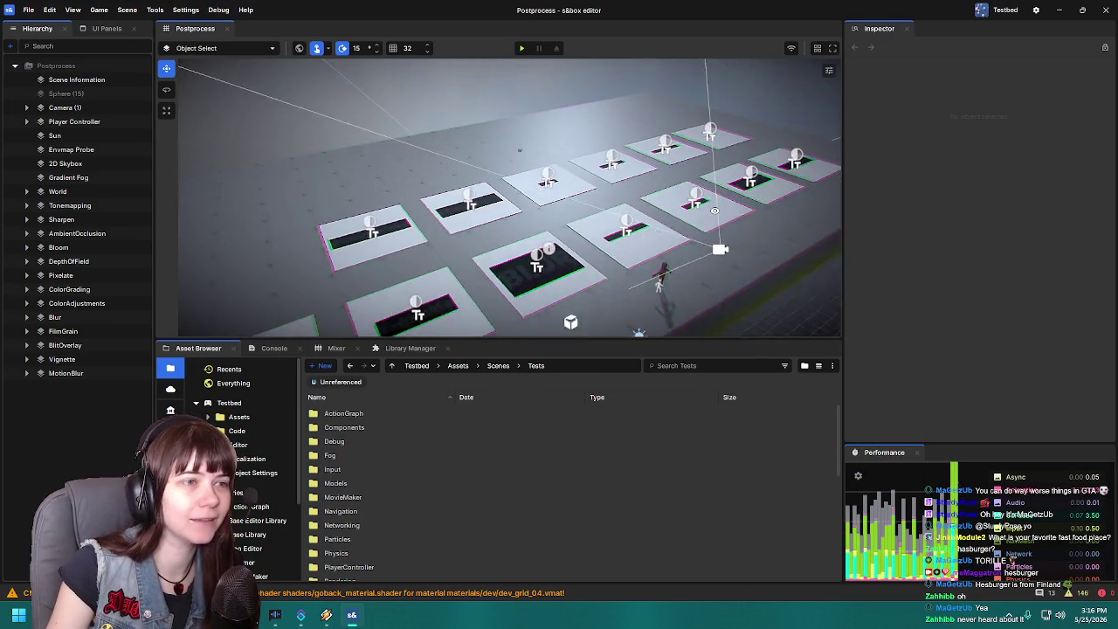
{"action": "scroll", "coordinate": [545, 218], "scroll_direction": "down", "scroll_amount": 5}
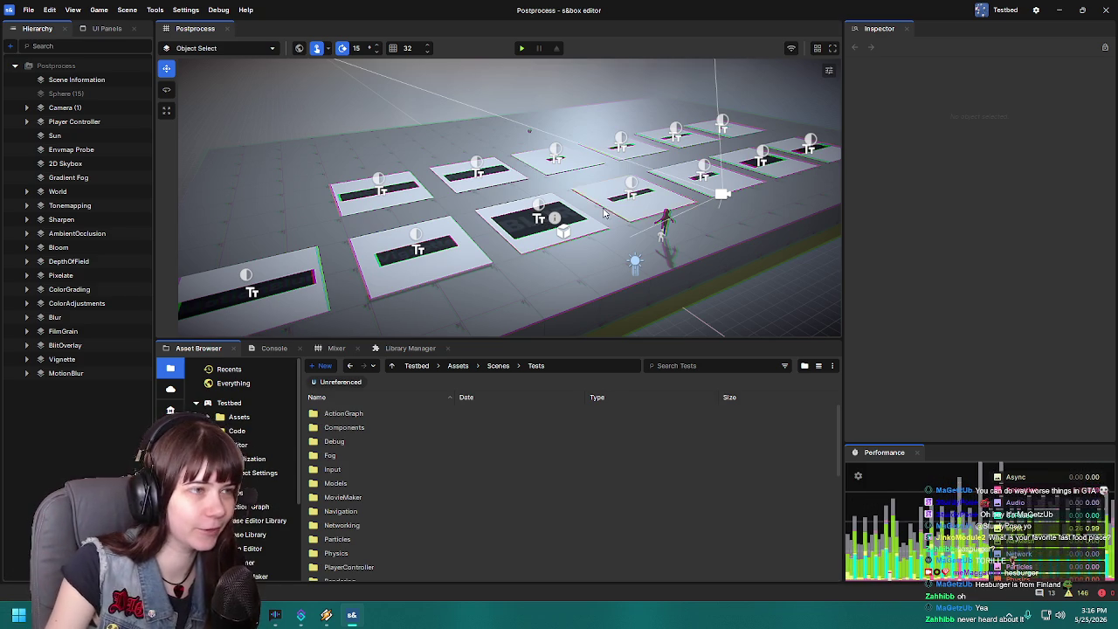
{"action": "scroll", "coordinate": [602, 212], "scroll_direction": "down", "scroll_amount": 5}
{"action": "scroll", "coordinate": [603, 212], "scroll_direction": "up", "scroll_amount": 5}
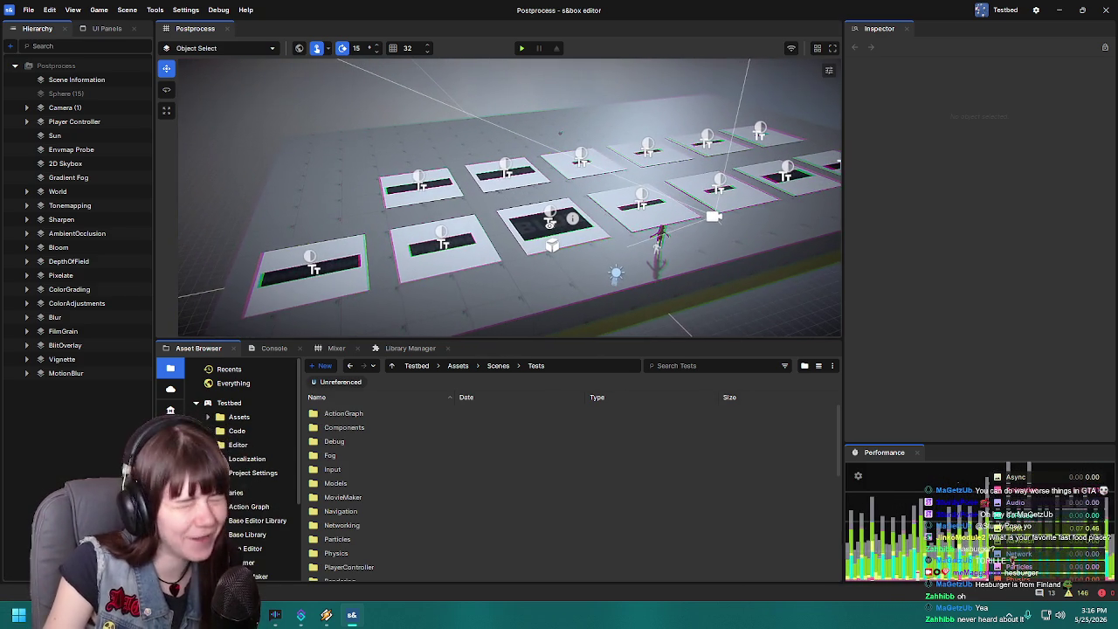
{"action": "scroll", "coordinate": [510, 197], "scroll_direction": "down", "scroll_amount": 5}
{"action": "scroll", "coordinate": [510, 197], "scroll_direction": "up", "scroll_amount": 5}
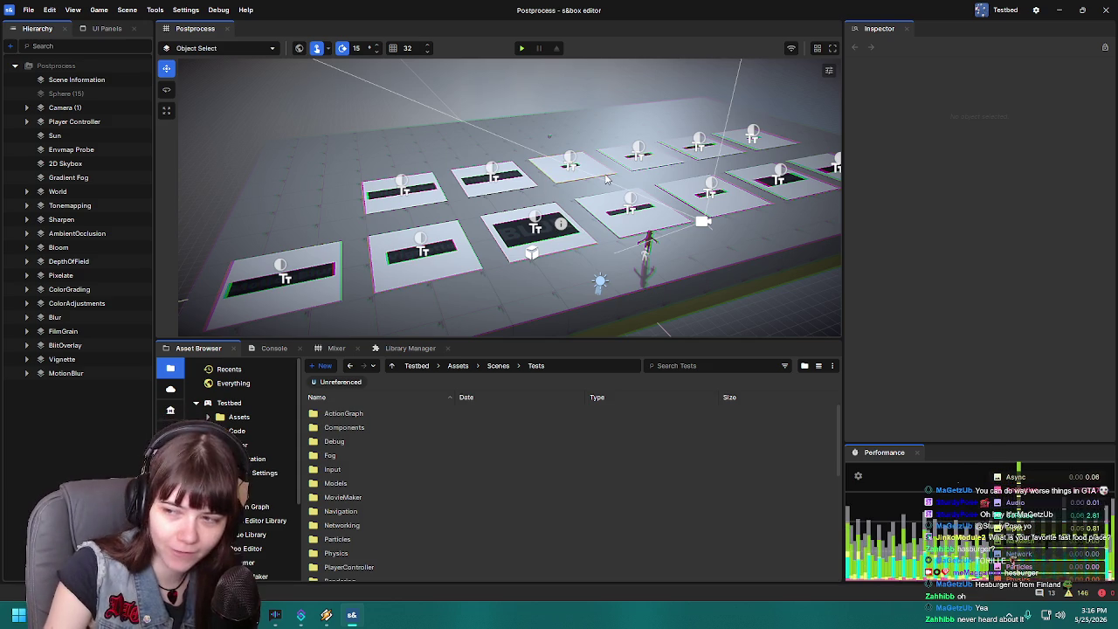
{"action": "scroll", "coordinate": [659, 155], "scroll_direction": "down", "scroll_amount": 2}
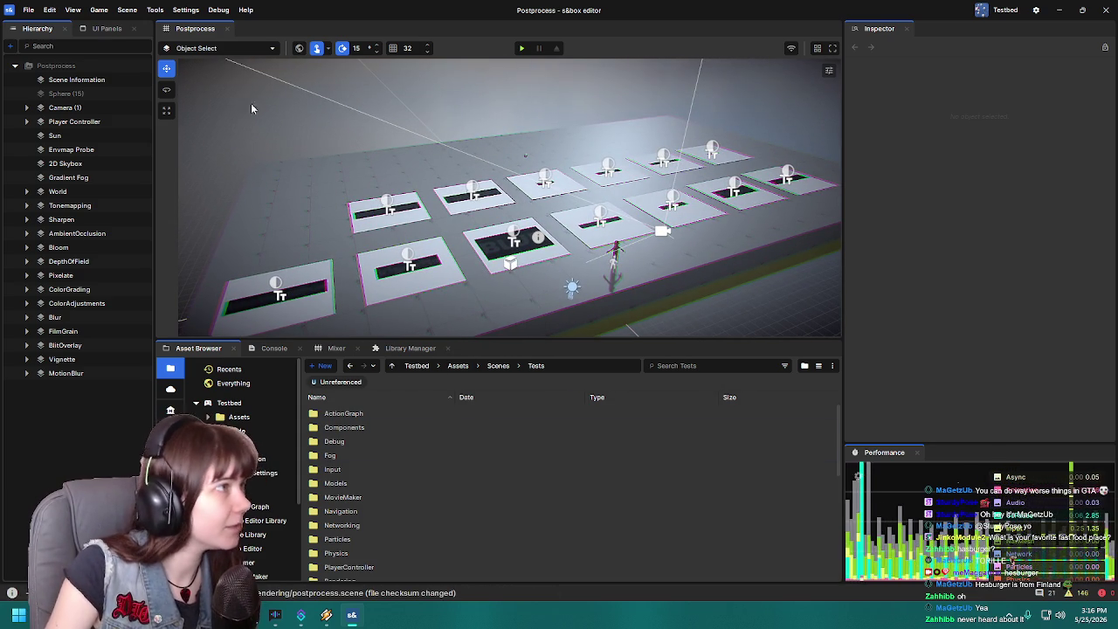
{"action": "scroll", "coordinate": [399, 516], "scroll_direction": "down", "scroll_amount": 5}
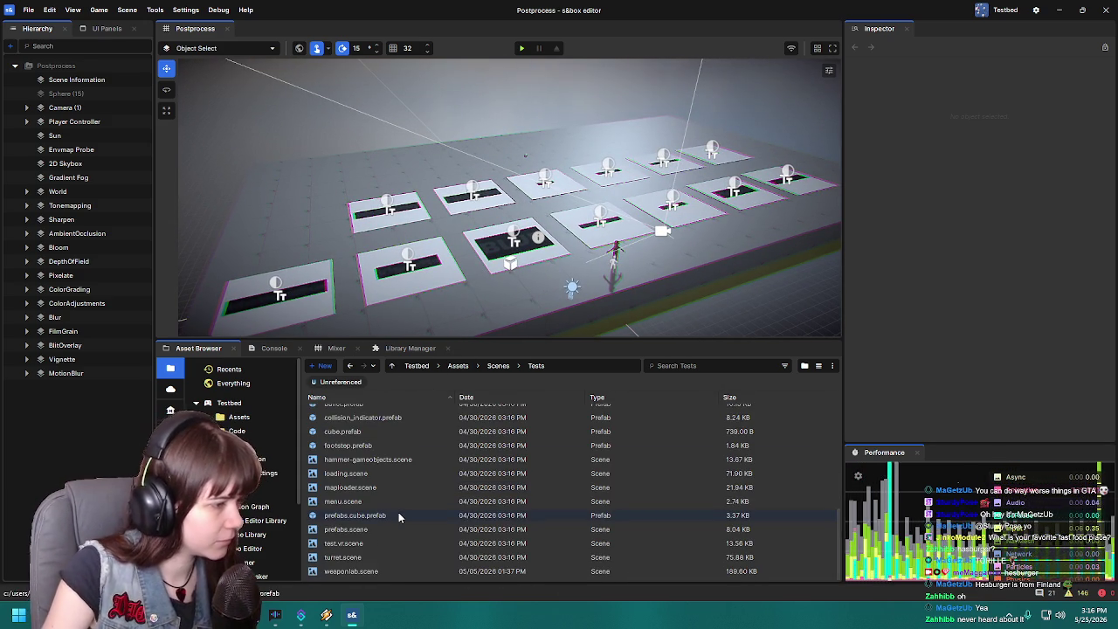
- Navigate to Scenes > Tests > Particles in the Asset Browser and preview particle.motionblur.scene
{"action": "scroll", "coordinate": [399, 515], "scroll_direction": "up", "scroll_amount": 5}
{"action": "left_click", "coordinate": [497, 365]}
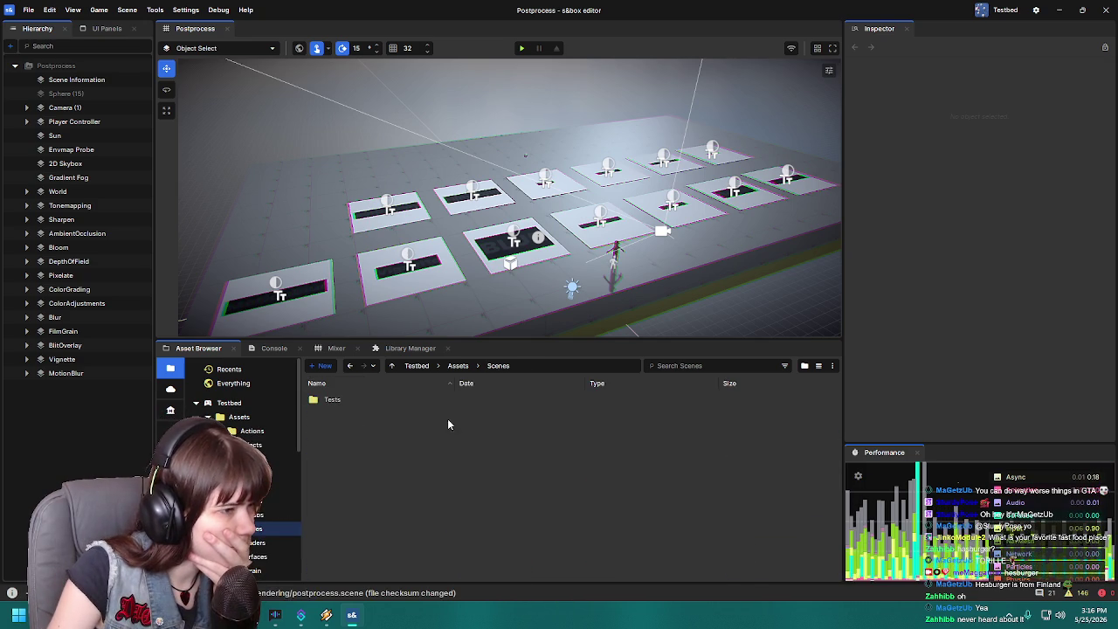
{"action": "double_click", "coordinate": [341, 400]}
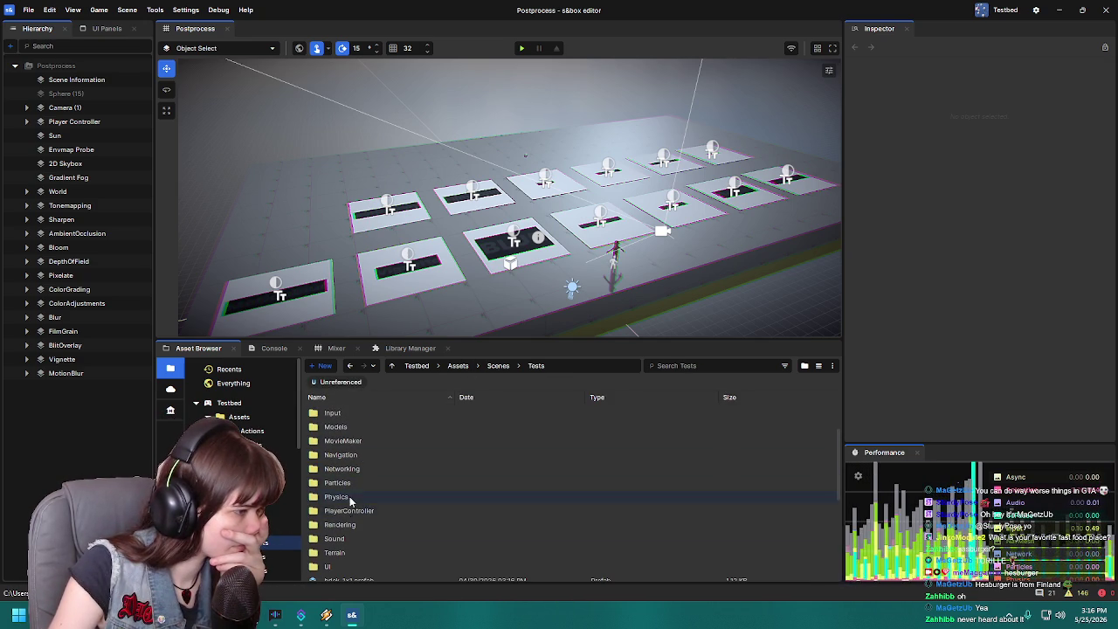
{"action": "double_click", "coordinate": [349, 483]}
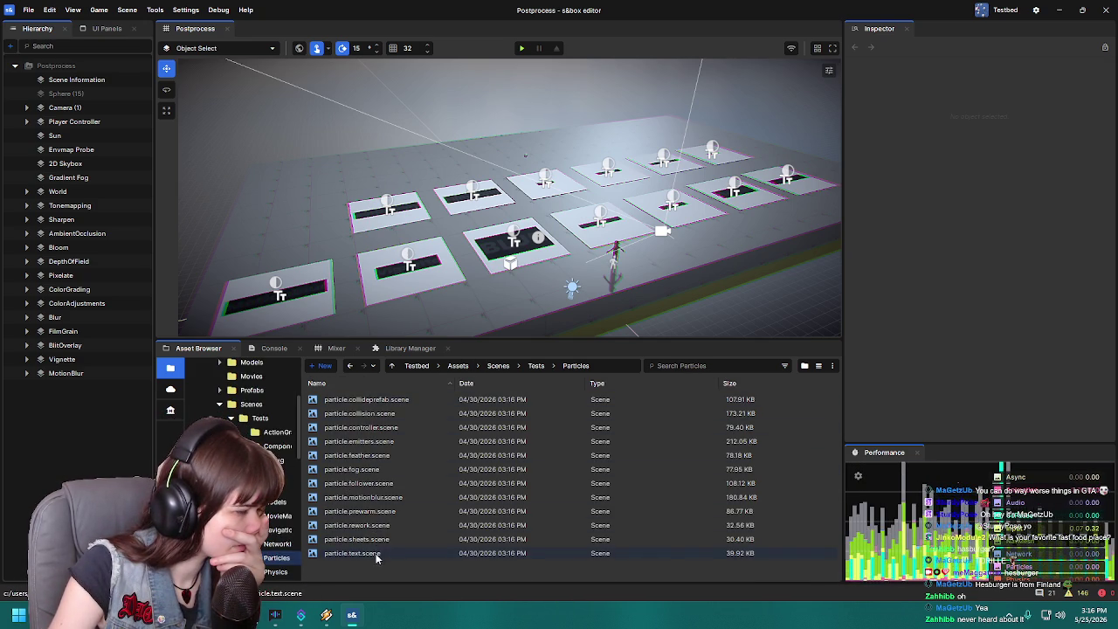
{"action": "left_click", "coordinate": [384, 498]}
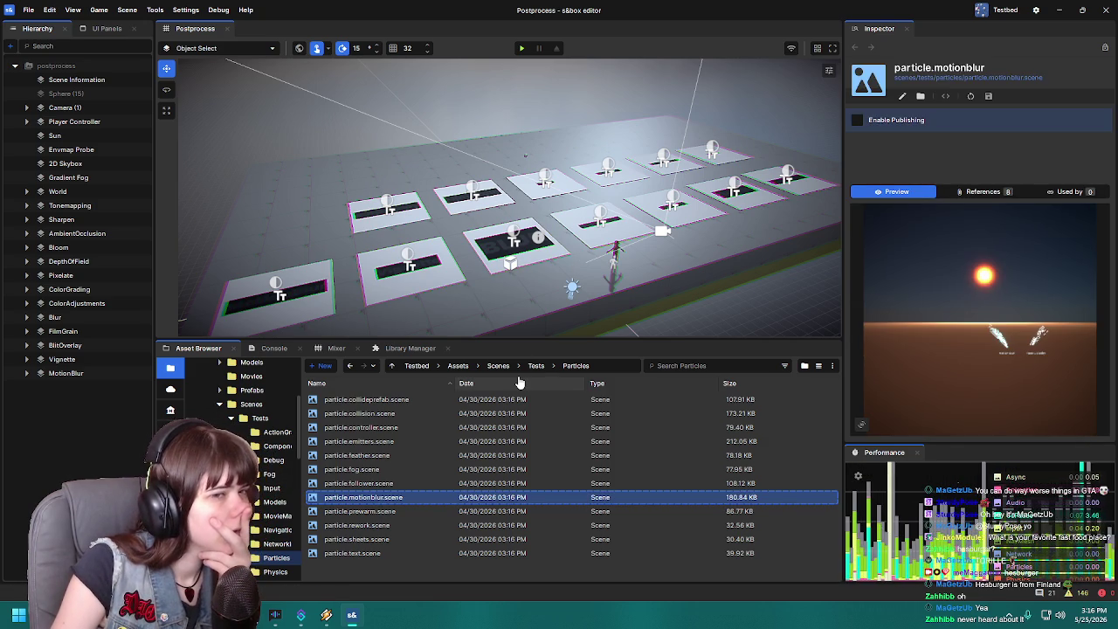
- Open particle.motionblur.scene, frame its Motion Blur and Face Velocity emitters, and select Emitter (1)
{"action": "double_click", "coordinate": [377, 497]}
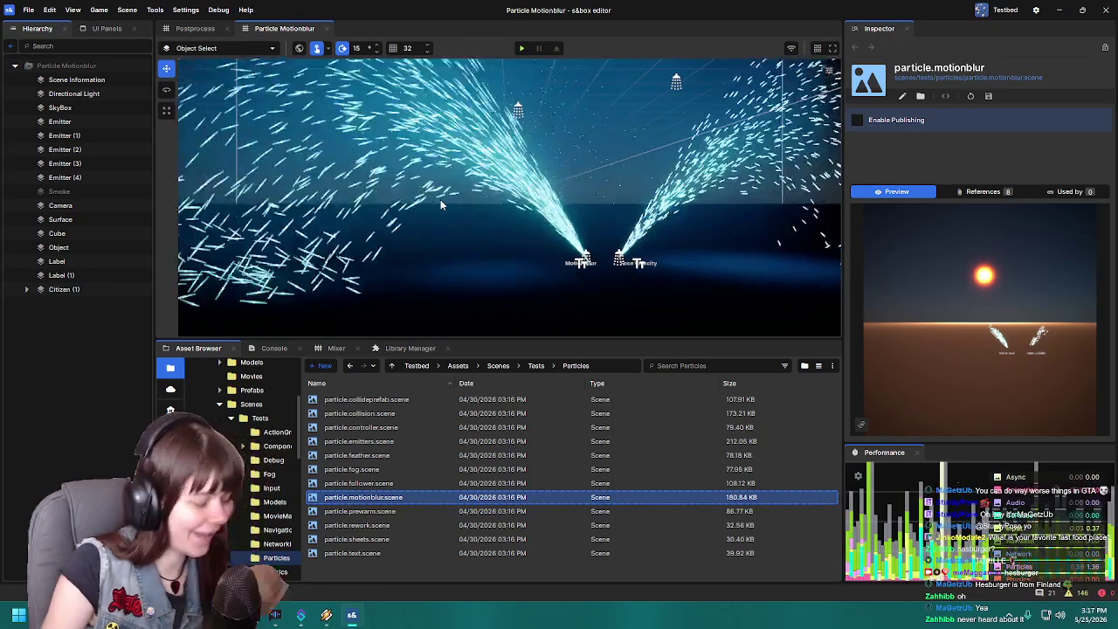
{"action": "mouse_move", "coordinate": [440, 200]}
{"action": "left_mouse_down"}
{"action": "mouse_move", "coordinate": [489, 185]}
{"action": "mouse_move", "coordinate": [489, 171]}
{"action": "mouse_move", "coordinate": [489, 230]}
{"action": "left_mouse_up"}
{"action": "scroll", "coordinate": [529, 179], "scroll_direction": "down", "scroll_amount": 5}
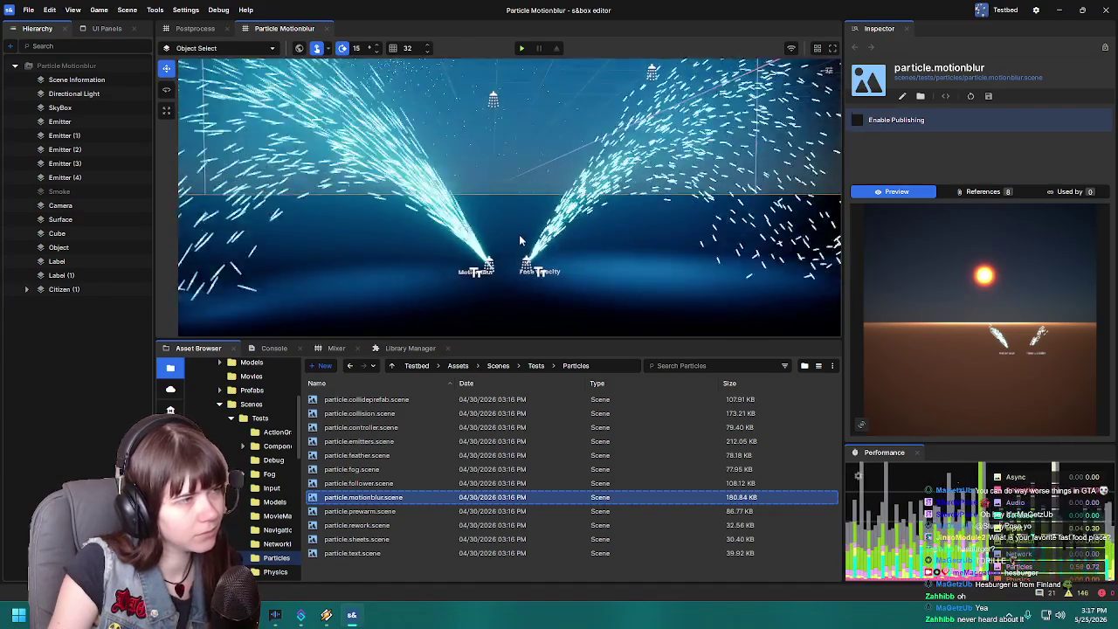
{"action": "left_click_drag", "start_coordinate": [518, 234], "coordinate": [533, 191]}
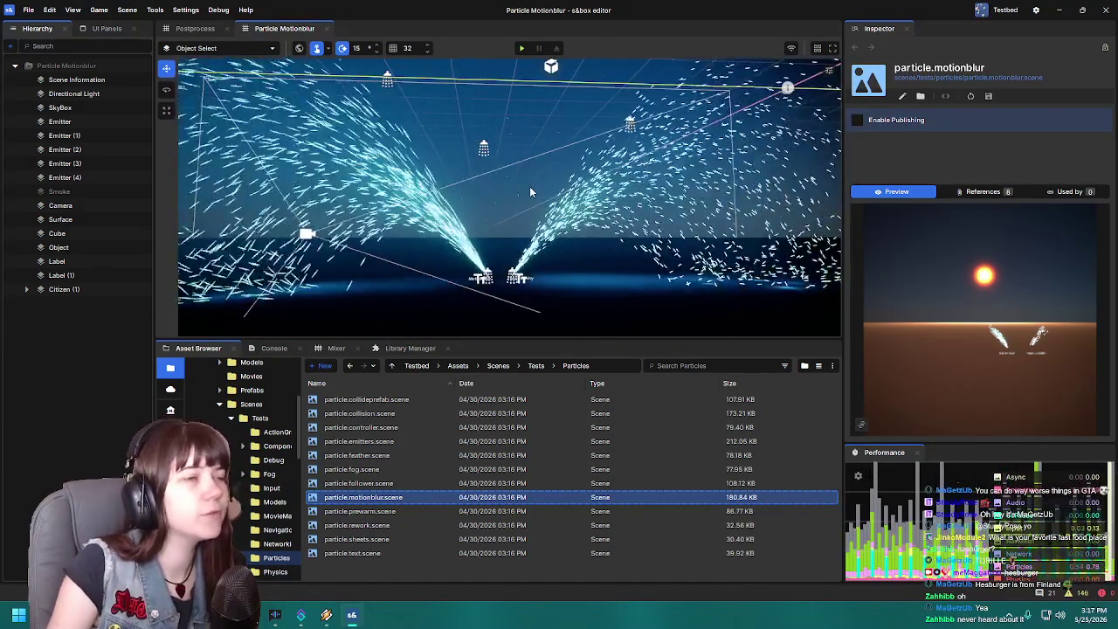
{"action": "mouse_move", "coordinate": [492, 194]}
{"action": "left_mouse_down"}
{"action": "mouse_move", "coordinate": [486, 210]}
{"action": "mouse_move", "coordinate": [505, 242]}
{"action": "left_mouse_up"}
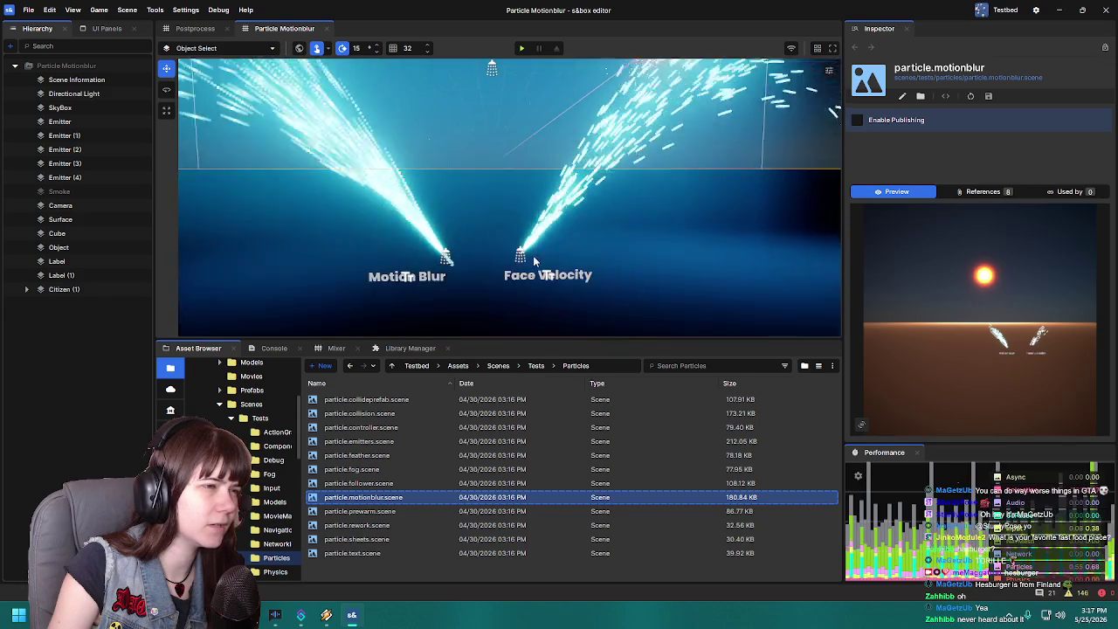
{"action": "left_click", "coordinate": [517, 250]}
{"action": "left_click_drag", "start_coordinate": [477, 198], "coordinate": [479, 198]}
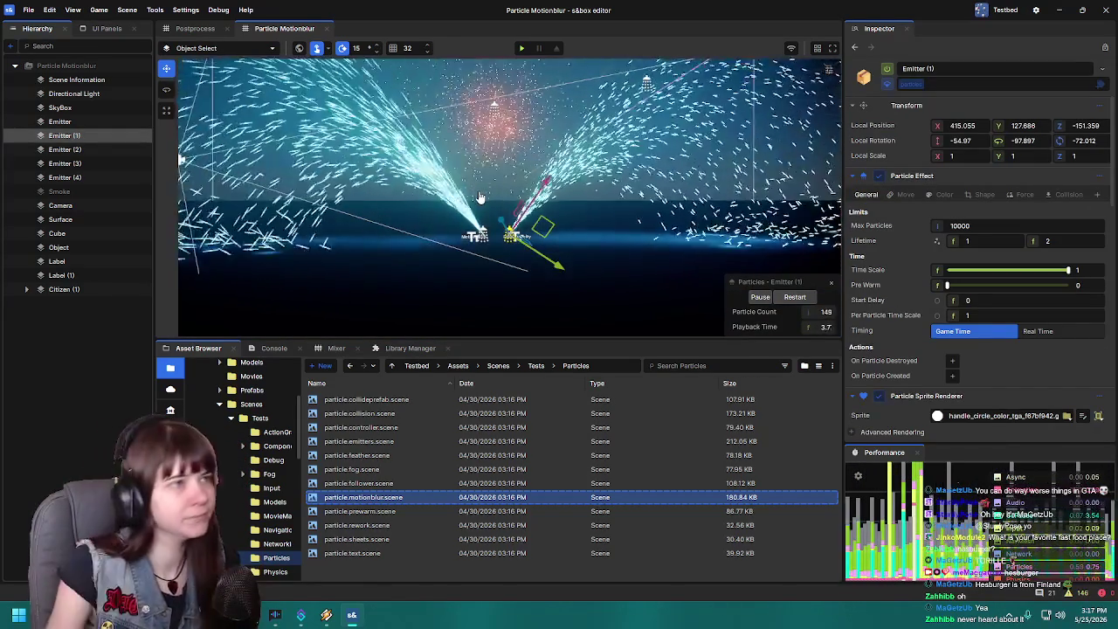
- Select Emitter (2) and review its 1000-particle burst and Particle Light Renderer (Scale 4096, white)
{"action": "left_click", "coordinate": [198, 257]}
{"action": "left_click", "coordinate": [495, 111]}
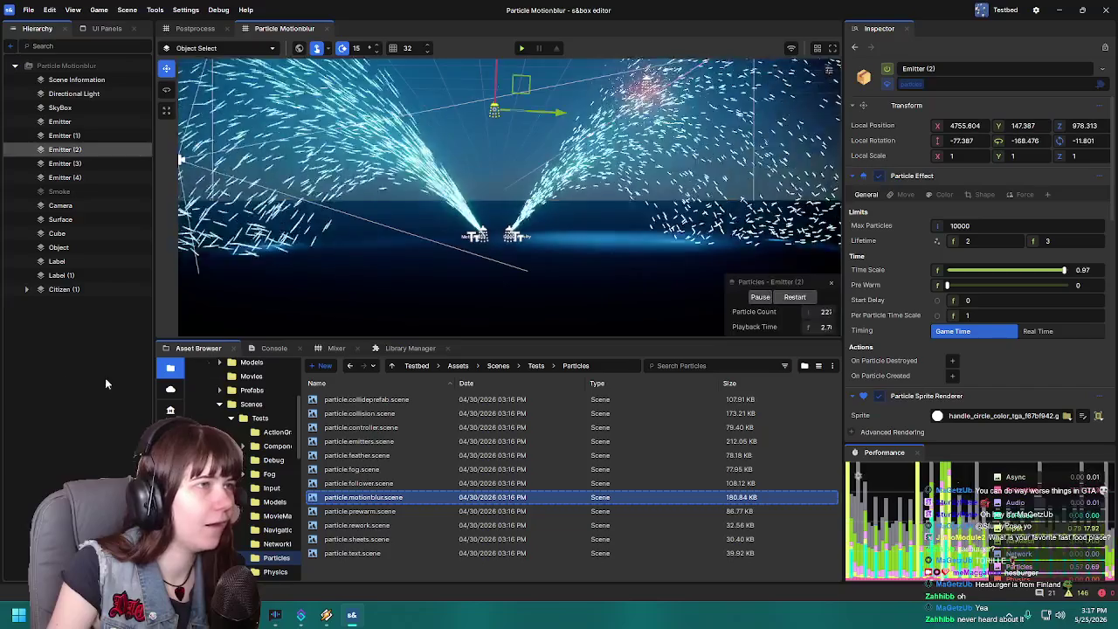
{"action": "scroll", "coordinate": [874, 317], "scroll_direction": "down", "scroll_amount": 3}
{"action": "scroll", "coordinate": [874, 318], "scroll_direction": "down", "scroll_amount": 10}
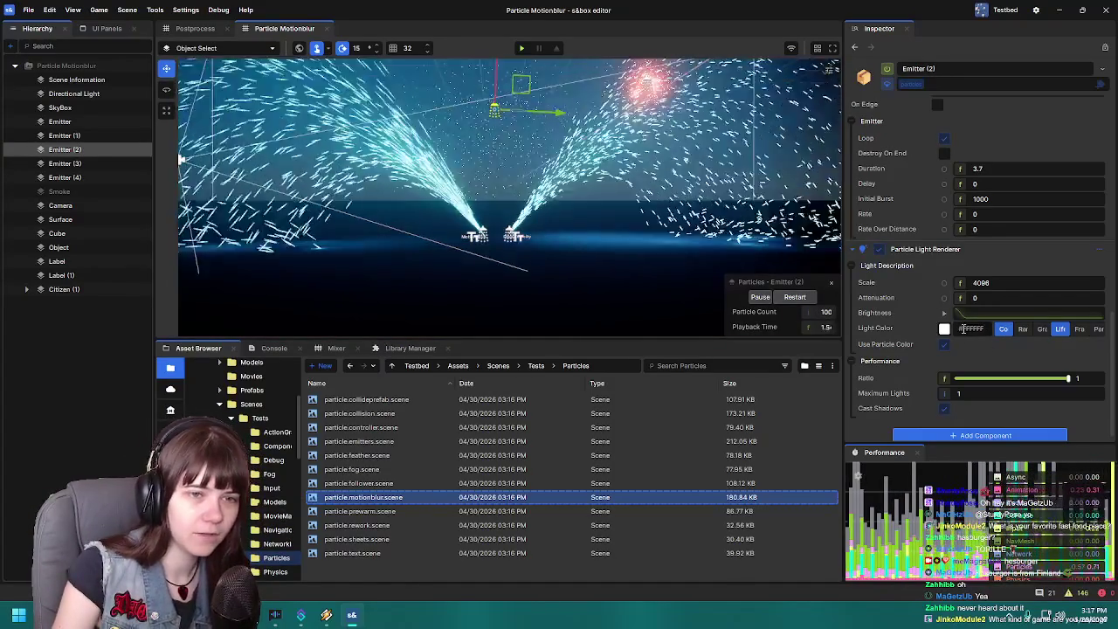
{"action": "scroll", "coordinate": [931, 316], "scroll_direction": "up", "scroll_amount": 1}
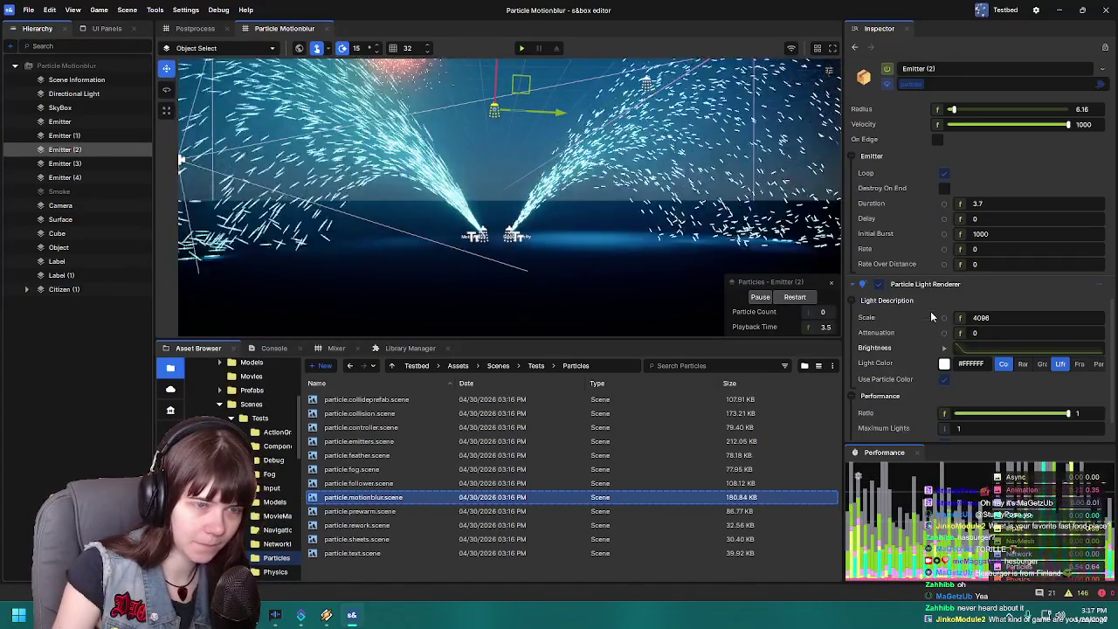
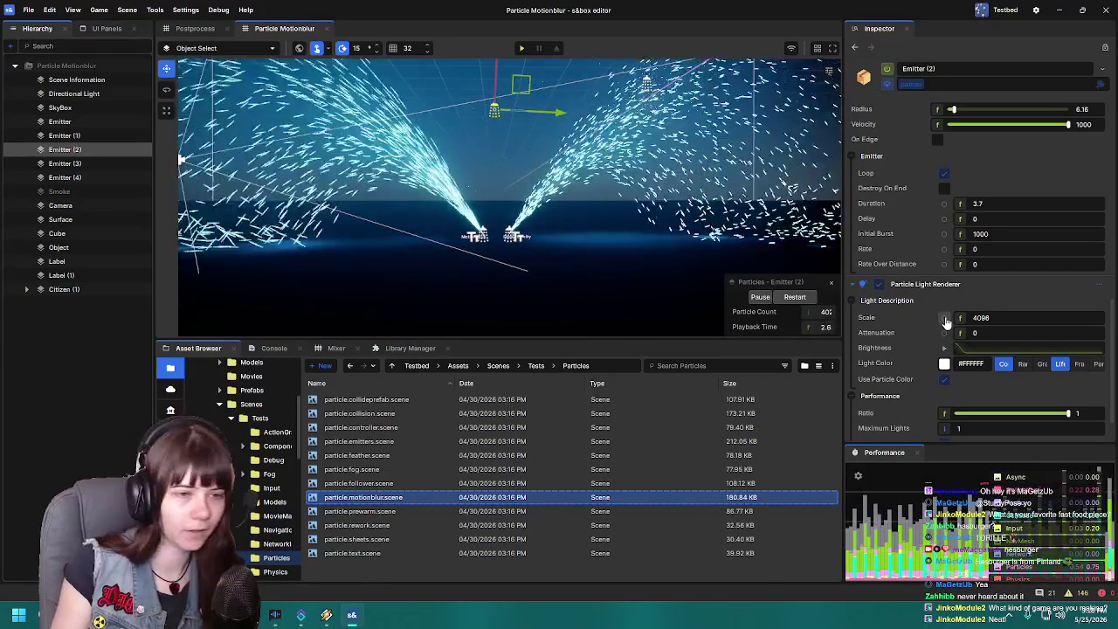
- Browse the Particles folder and preview the particle.follower and particle.fog scene assets
{"action": "scroll", "coordinate": [946, 322], "scroll_direction": "down", "scroll_amount": 2}
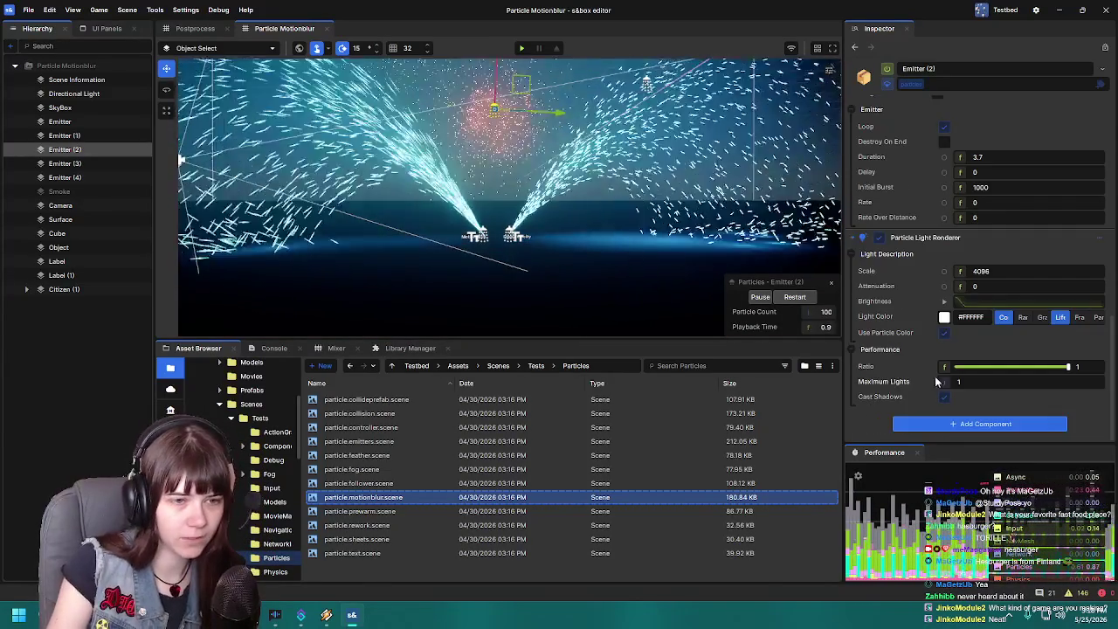
{"action": "mouse_move", "coordinate": [913, 360]}
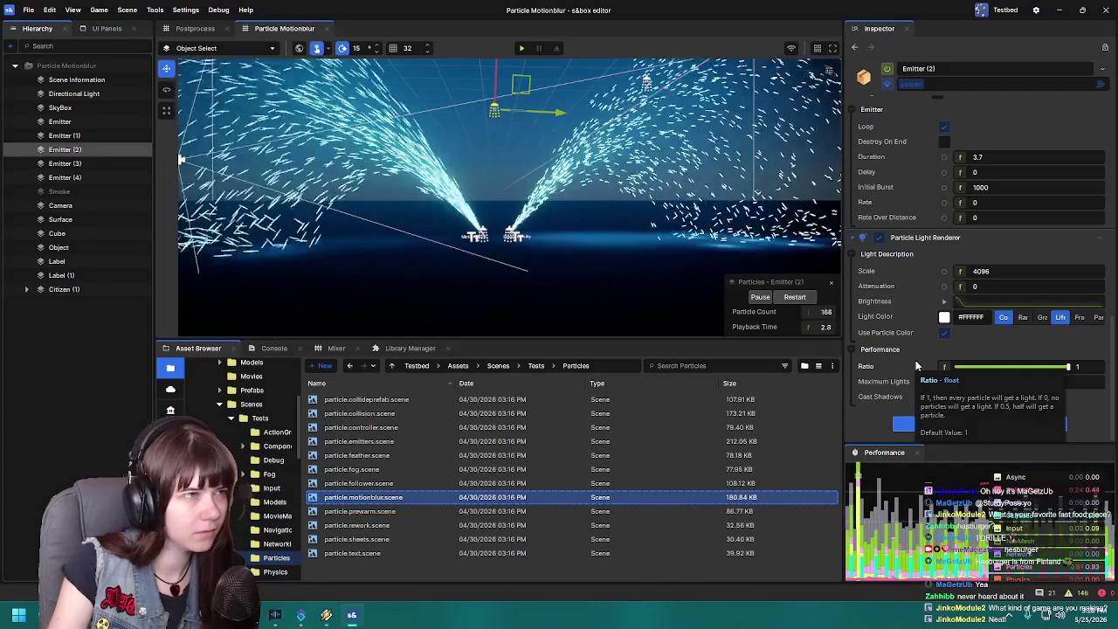
{"action": "scroll", "coordinate": [915, 362], "scroll_direction": "up", "scroll_amount": 5}
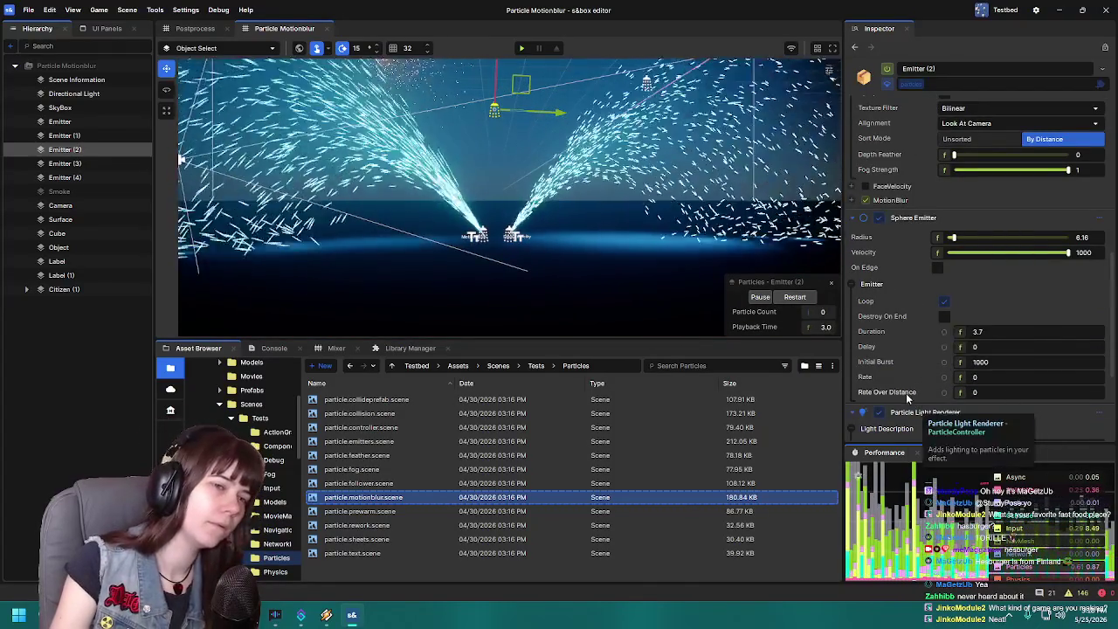
{"action": "scroll", "coordinate": [920, 371], "scroll_direction": "down", "scroll_amount": 4}
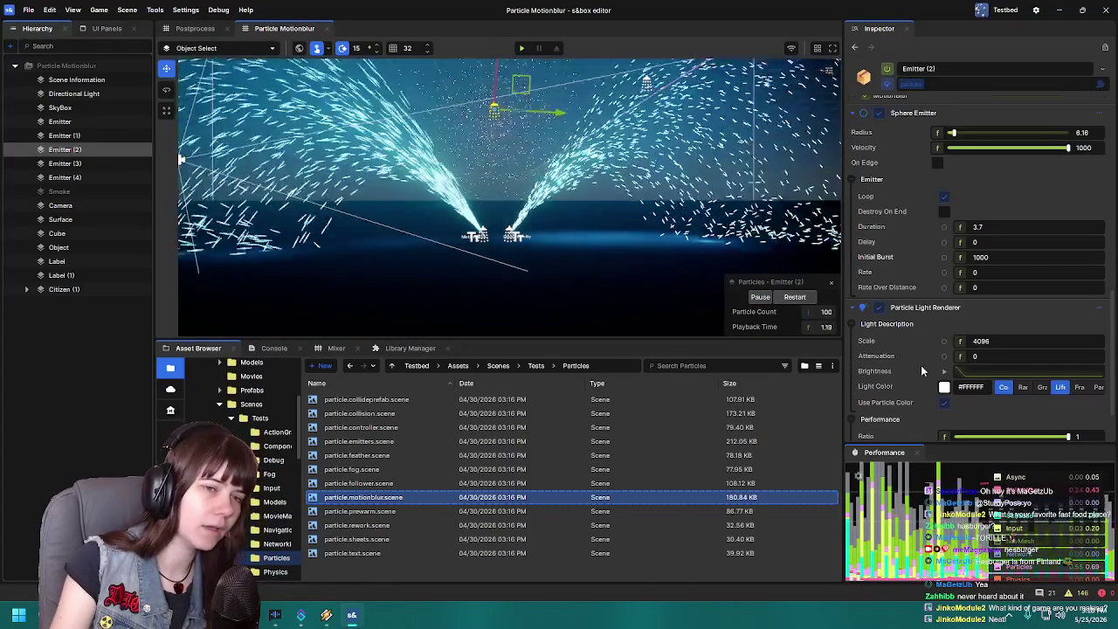
{"action": "scroll", "coordinate": [920, 365], "scroll_direction": "down", "scroll_amount": 1}
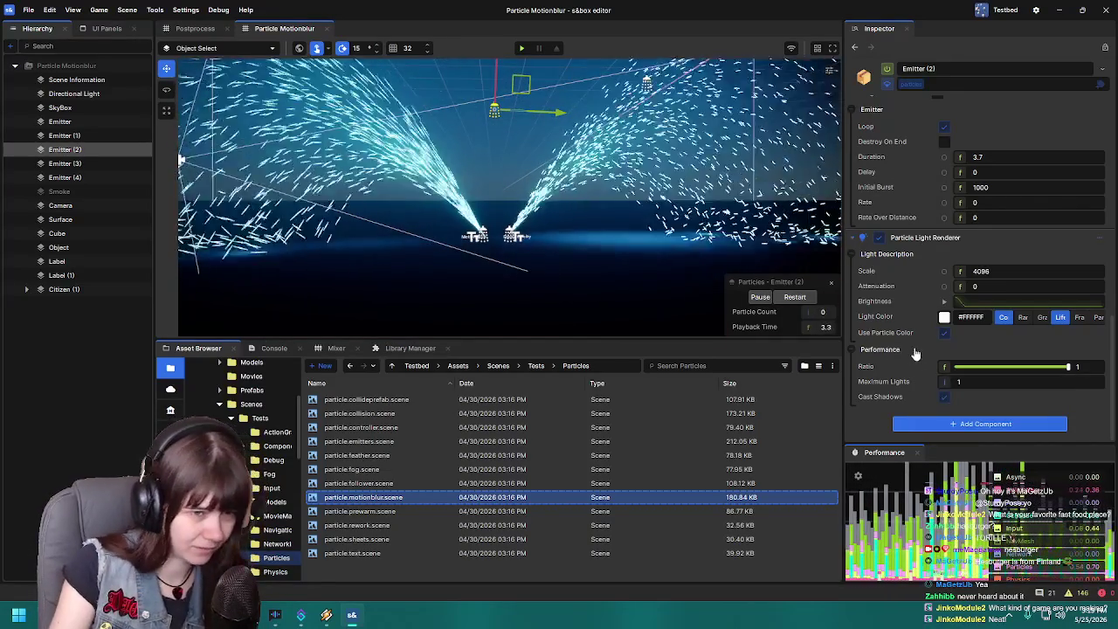
{"action": "scroll", "coordinate": [919, 350], "scroll_direction": "up", "scroll_amount": 4}
{"action": "scroll", "coordinate": [917, 345], "scroll_direction": "up", "scroll_amount": 10}
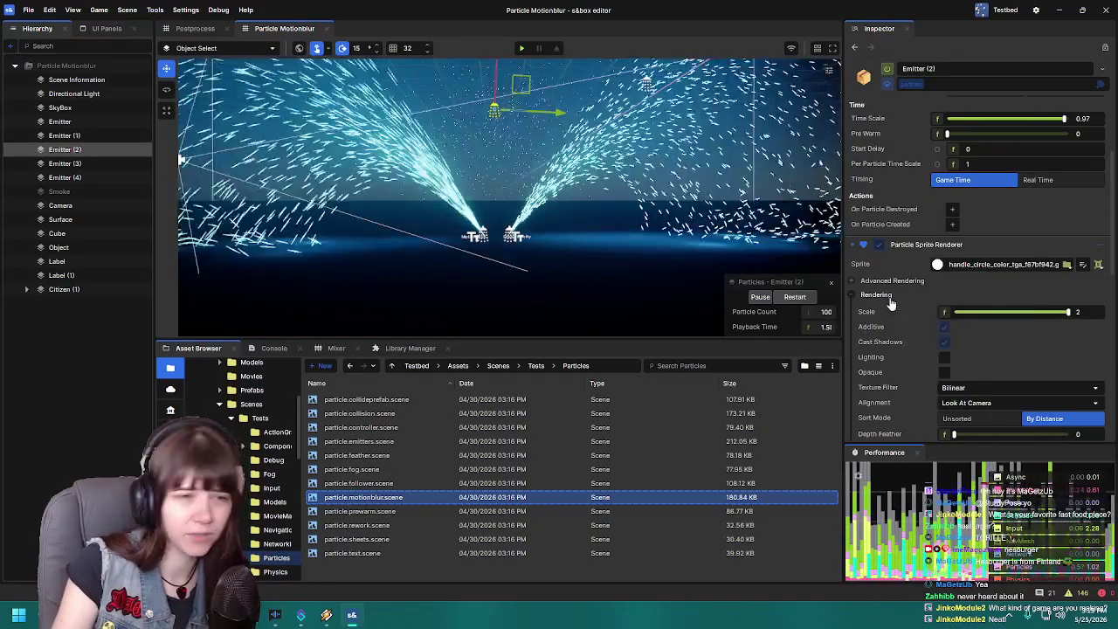
{"action": "scroll", "coordinate": [893, 349], "scroll_direction": "up", "scroll_amount": 1}
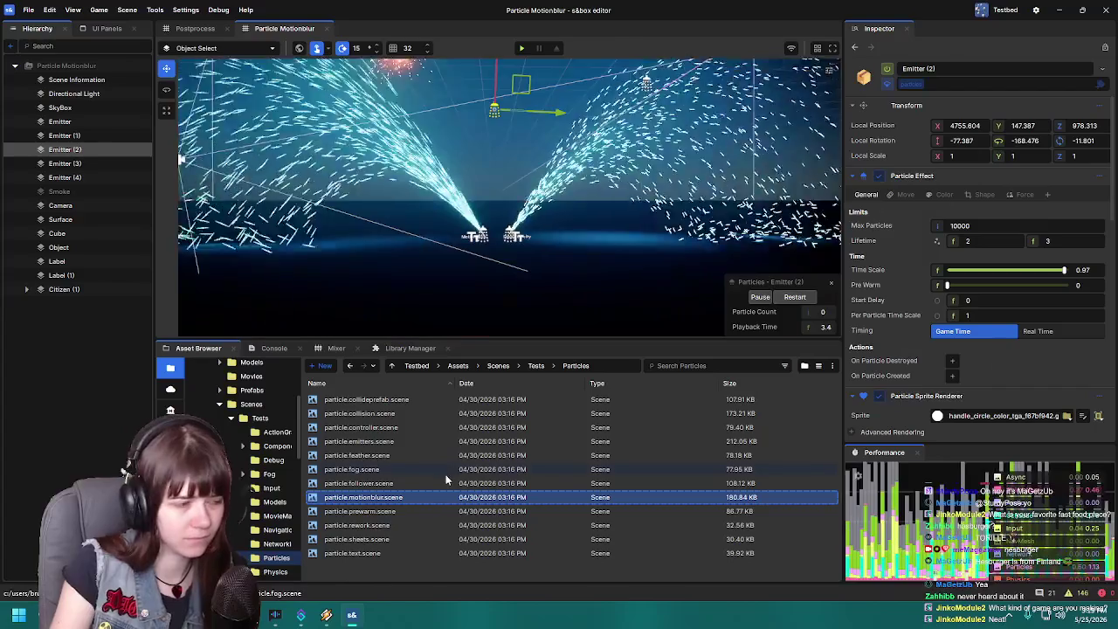
{"action": "left_click", "coordinate": [370, 483]}
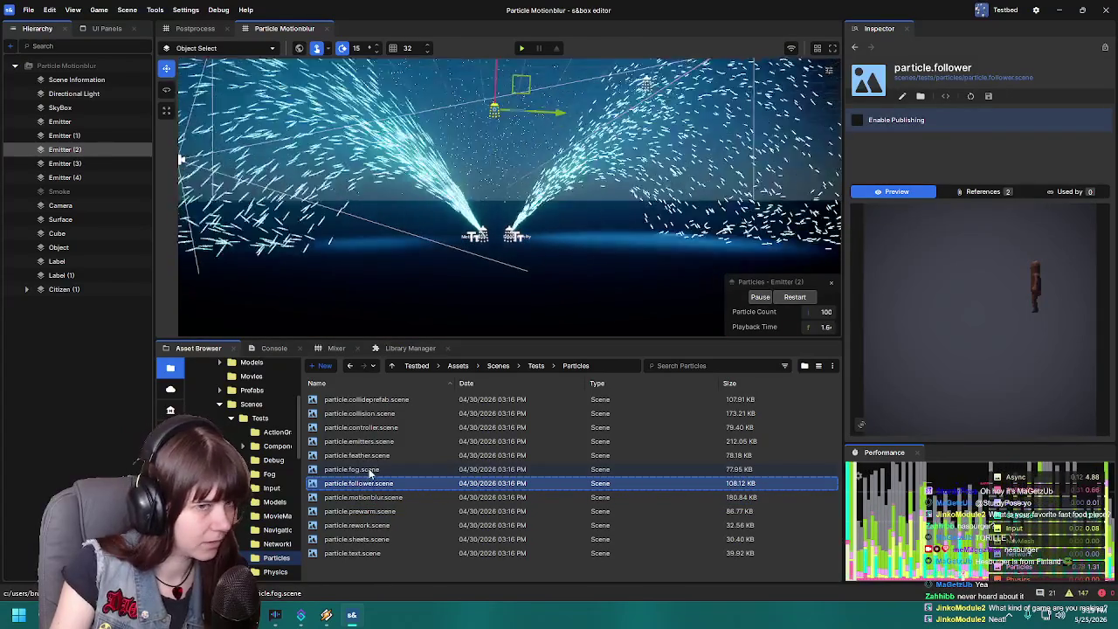
{"action": "left_click", "coordinate": [370, 472]}
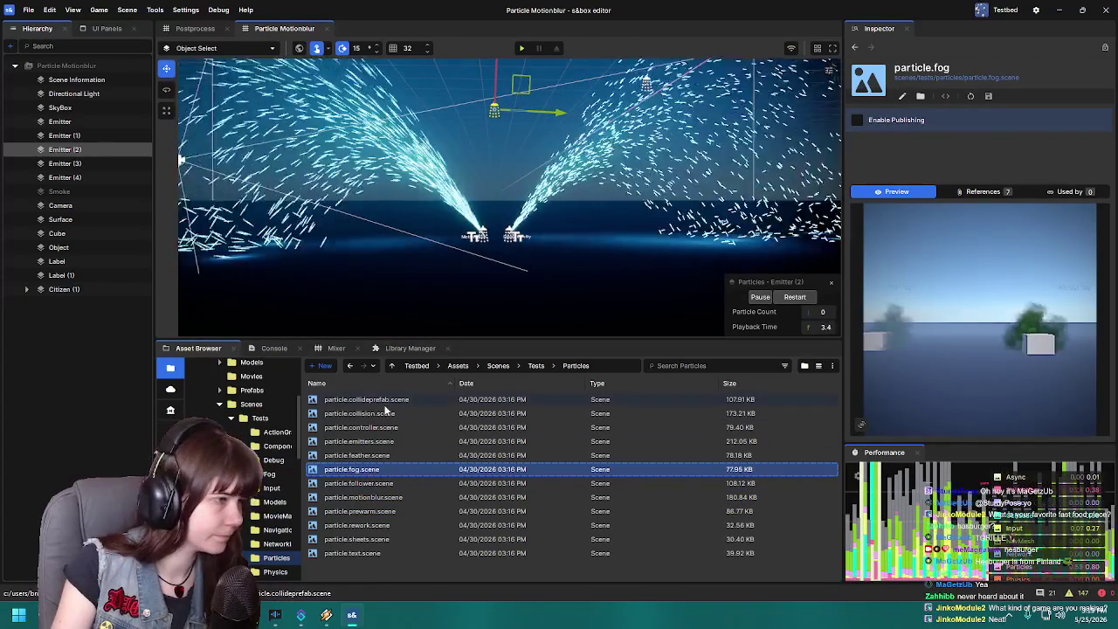
- Preview particle.collideprefab, particle.controller and finally particle.emitters scene assets
{"action": "left_click", "coordinate": [366, 400]}
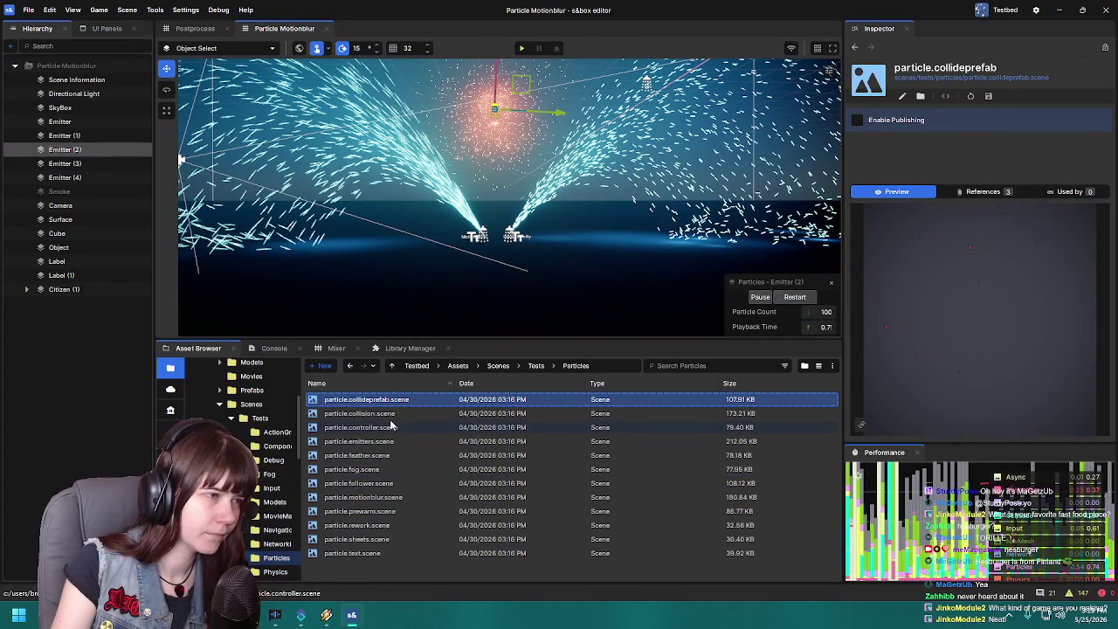
{"action": "left_click", "coordinate": [390, 426]}
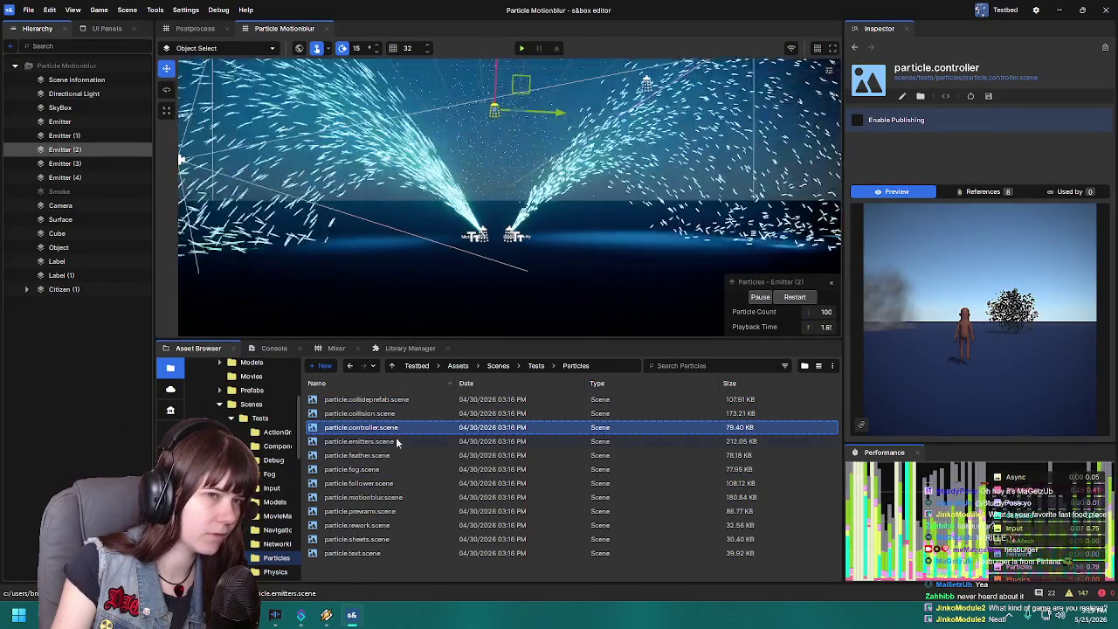
{"action": "left_click", "coordinate": [396, 441]}
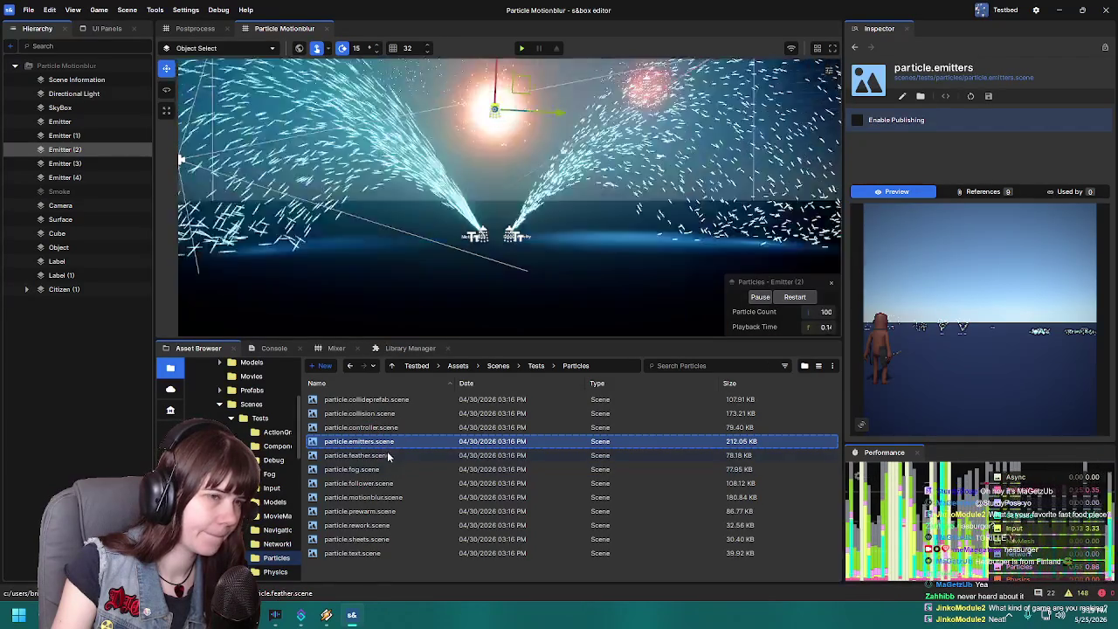
- Open particle.emitters.scene and fly the camera in and to the right past the emitters
{"action": "double_click", "coordinate": [392, 441]}
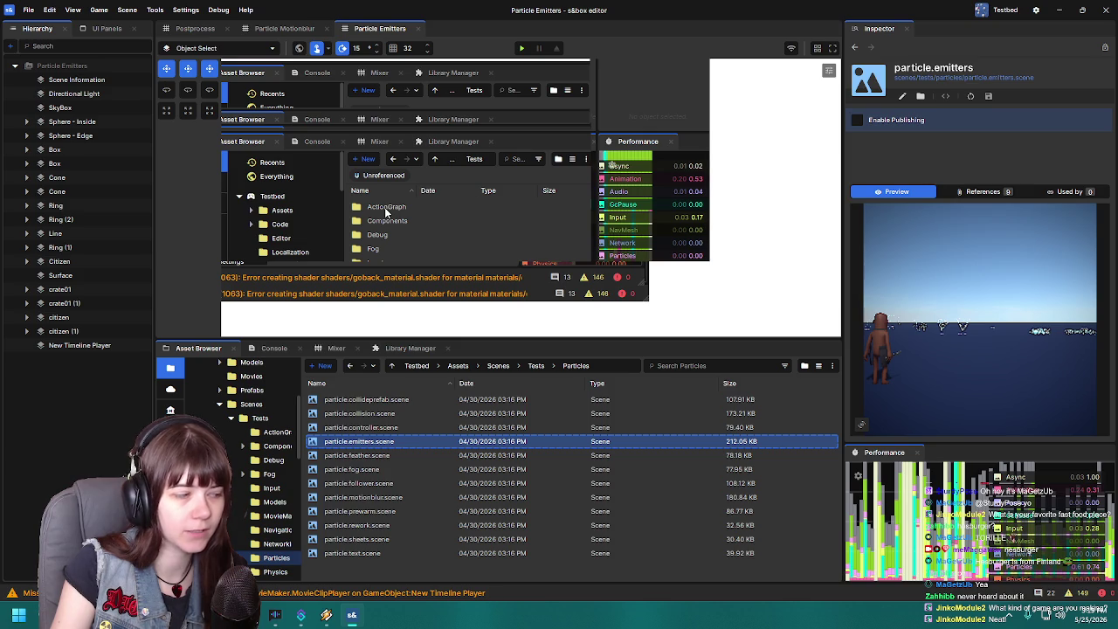
{"action": "key", "text": "w"}
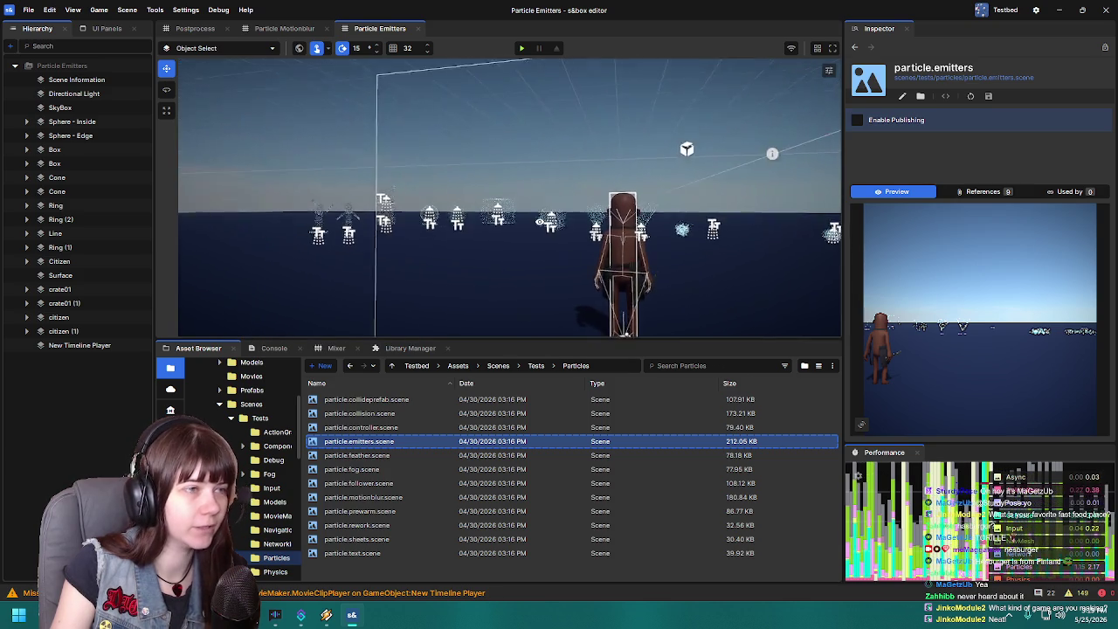
{"action": "key", "text": "w"}
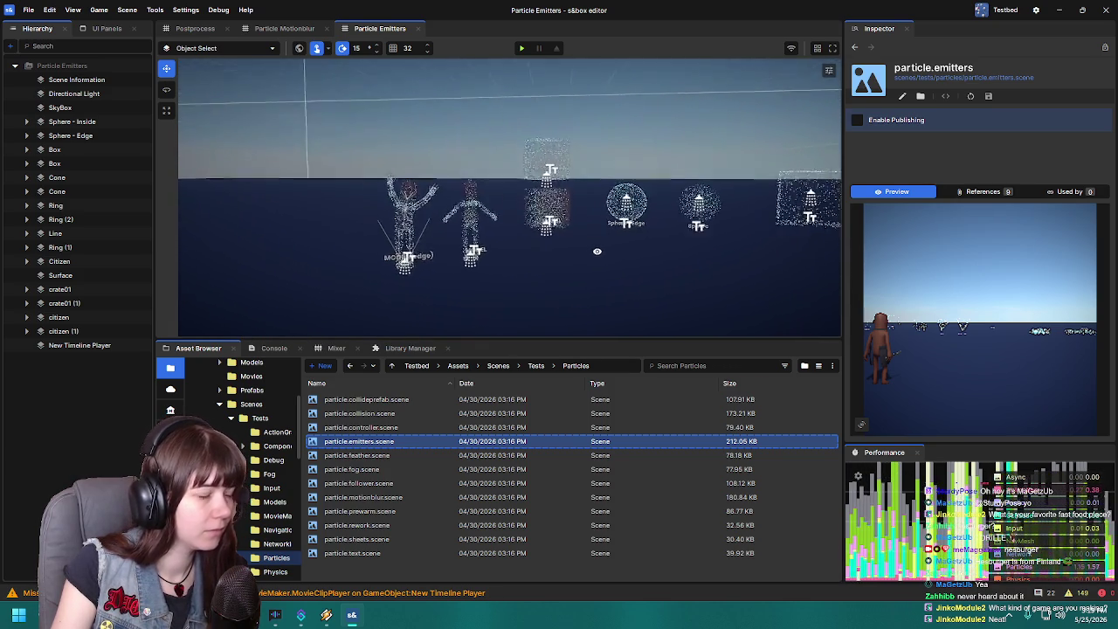
{"action": "key", "text": "d"}
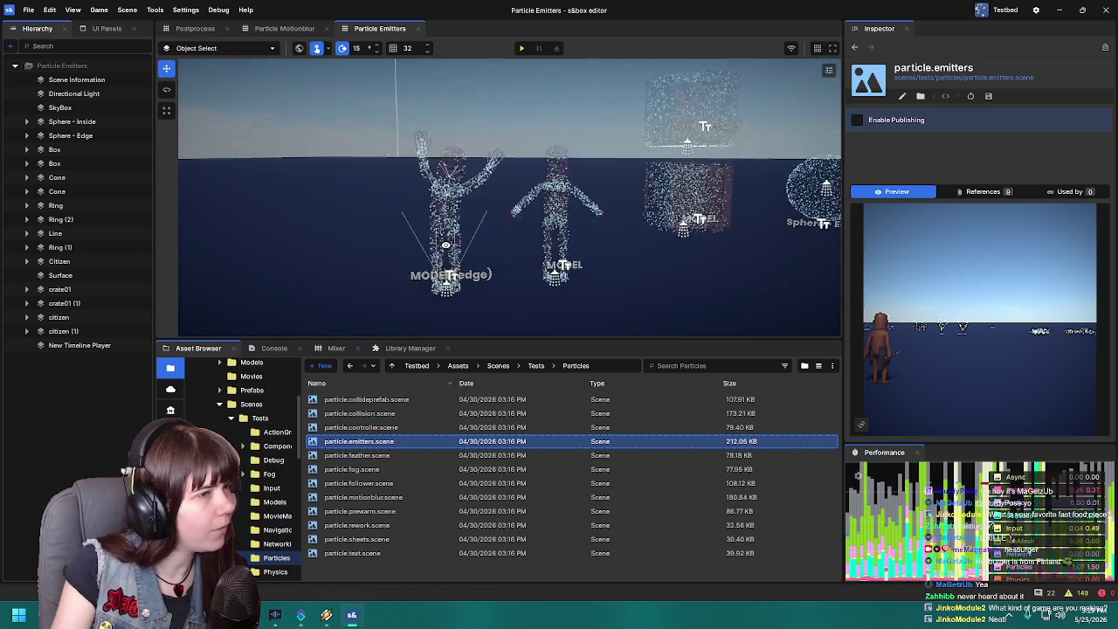
{"action": "key", "text": "w"}
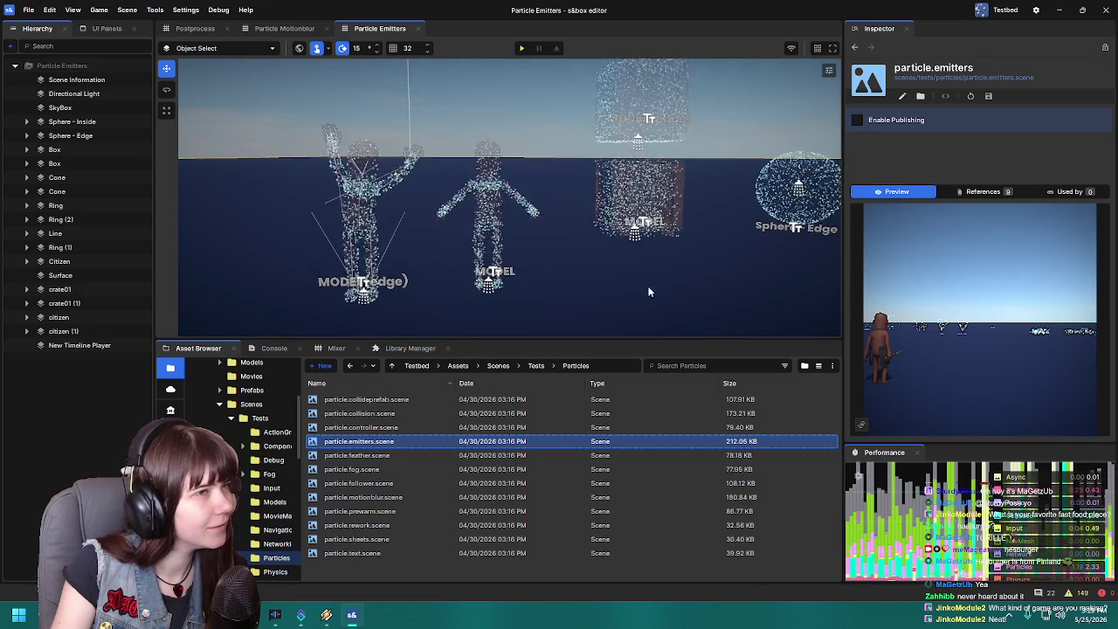
{"action": "mouse_move", "coordinate": [590, 275]}
{"action": "left_mouse_down"}
{"action": "mouse_move", "coordinate": [596, 252]}
{"action": "mouse_move", "coordinate": [652, 275]}
{"action": "mouse_move", "coordinate": [567, 282]}
{"action": "mouse_move", "coordinate": [568, 69]}
{"action": "mouse_move", "coordinate": [522, 169]}
{"action": "mouse_move", "coordinate": [524, 317]}
{"action": "left_mouse_up"}
{"action": "key", "text": "d"}
{"action": "left_click", "coordinate": [346, 205]}
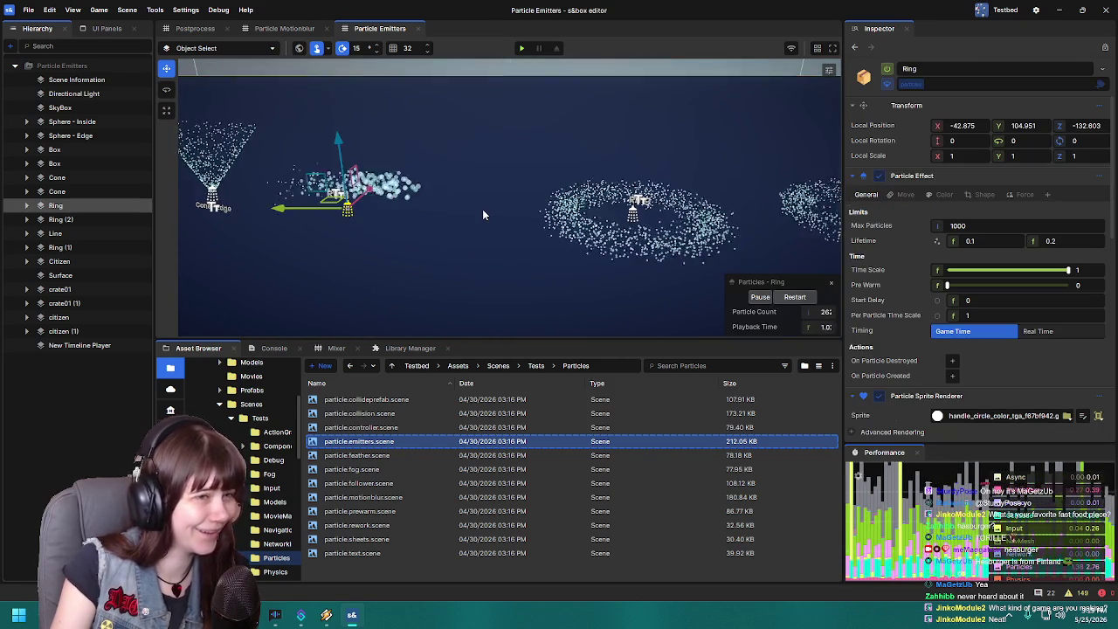
{"action": "mouse_move", "coordinate": [482, 209]}
{"action": "left_mouse_down"}
{"action": "mouse_move", "coordinate": [516, 244]}
{"action": "mouse_move", "coordinate": [296, 333]}
{"action": "left_mouse_up"}
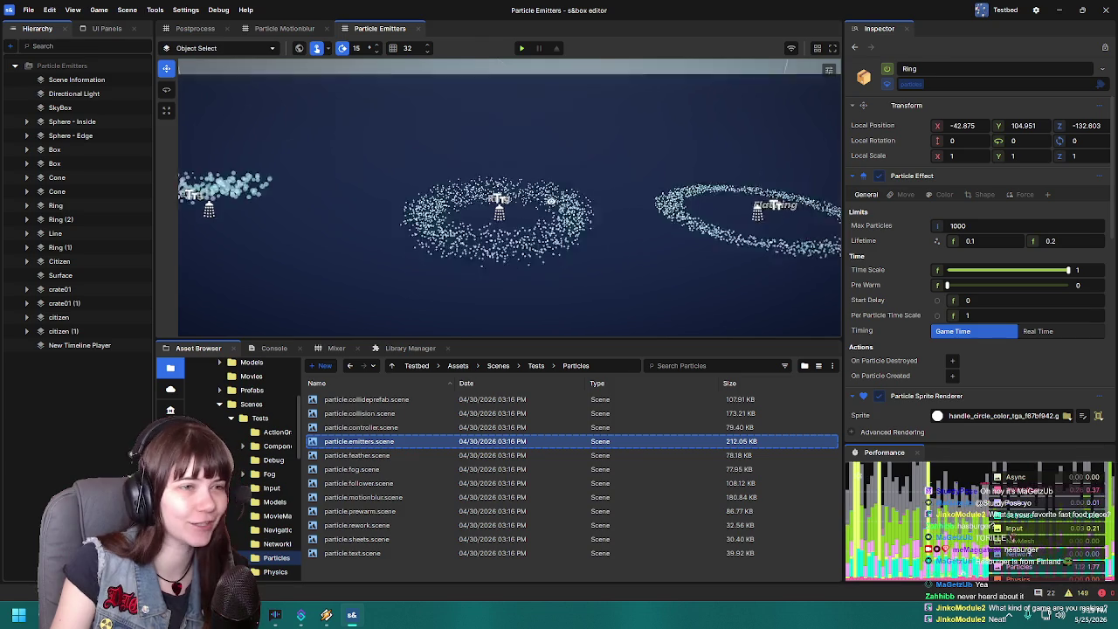
{"action": "mouse_move", "coordinate": [524, 214]}
{"action": "left_mouse_down"}
{"action": "mouse_move", "coordinate": [595, 213]}
{"action": "mouse_move", "coordinate": [595, 193]}
{"action": "mouse_move", "coordinate": [639, 275]}
{"action": "left_mouse_up"}
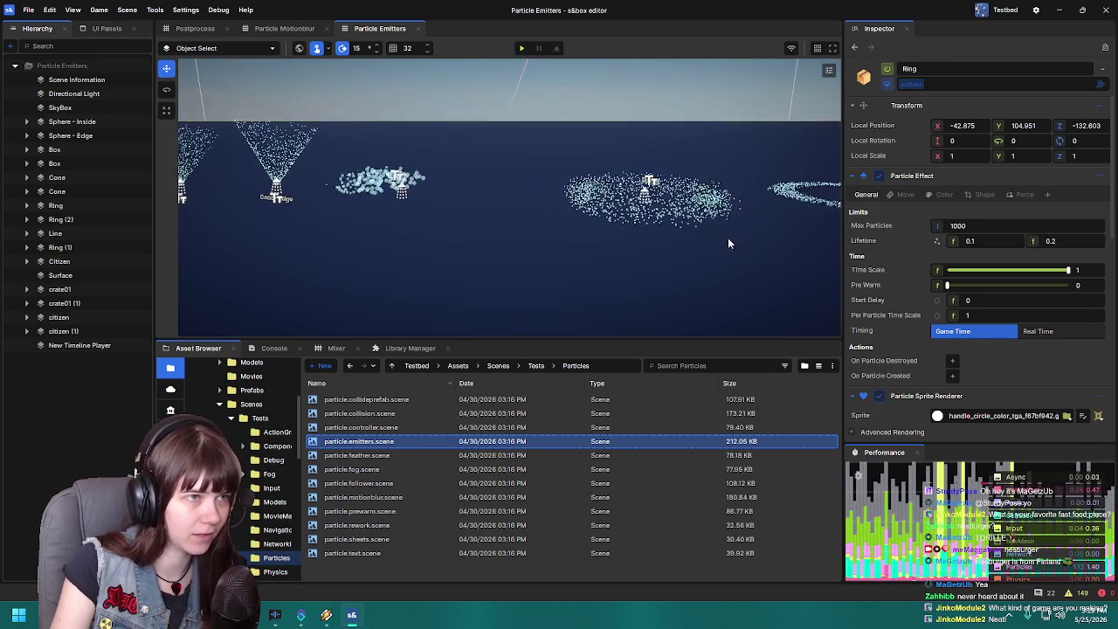
{"action": "left_click", "coordinate": [401, 195]}
{"action": "scroll", "coordinate": [915, 393], "scroll_direction": "down", "scroll_amount": 5}
{"action": "scroll", "coordinate": [915, 392], "scroll_direction": "down", "scroll_amount": 5}
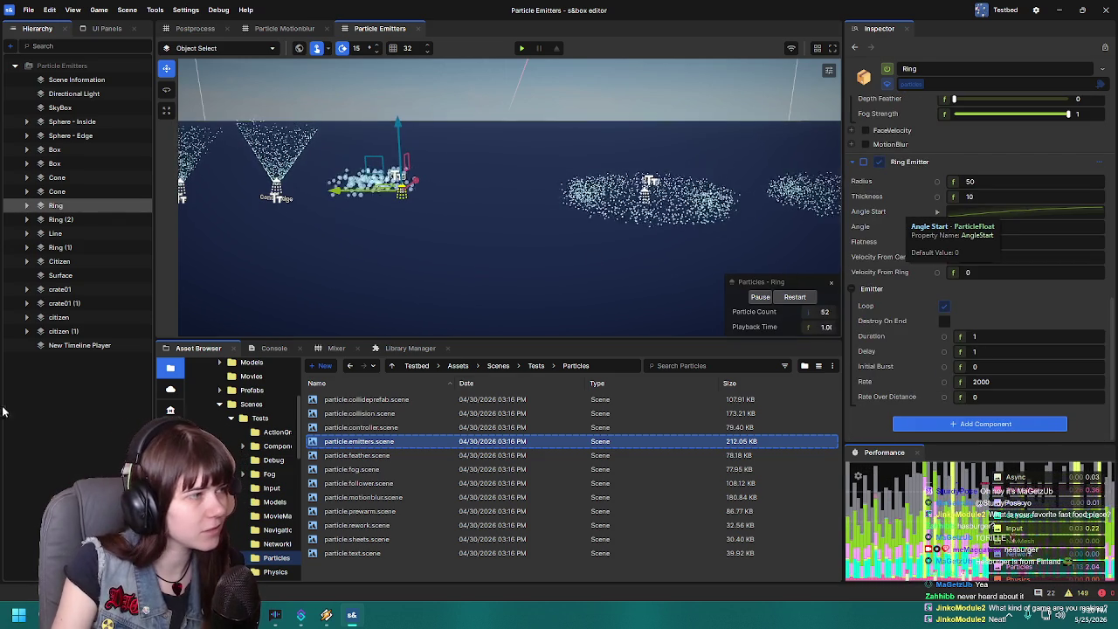
{"action": "mouse_move", "coordinate": [303, 317]}
{"action": "left_mouse_down"}
{"action": "mouse_move", "coordinate": [455, 230]}
{"action": "mouse_move", "coordinate": [599, 267]}
{"action": "mouse_move", "coordinate": [640, 260]}
{"action": "left_mouse_up"}
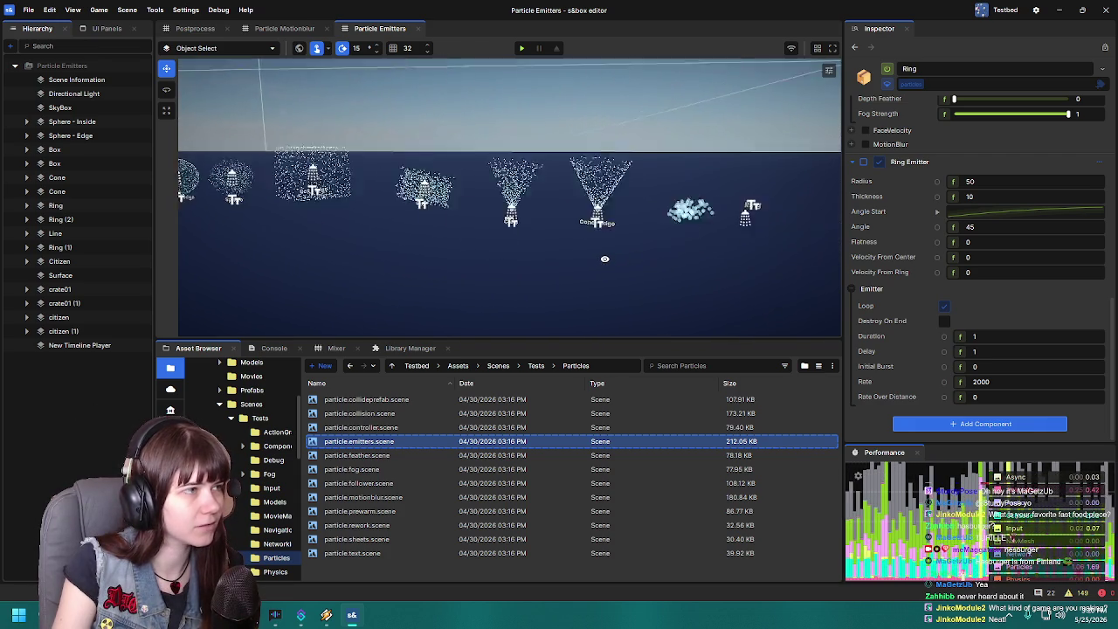
{"action": "key", "text": "a"}
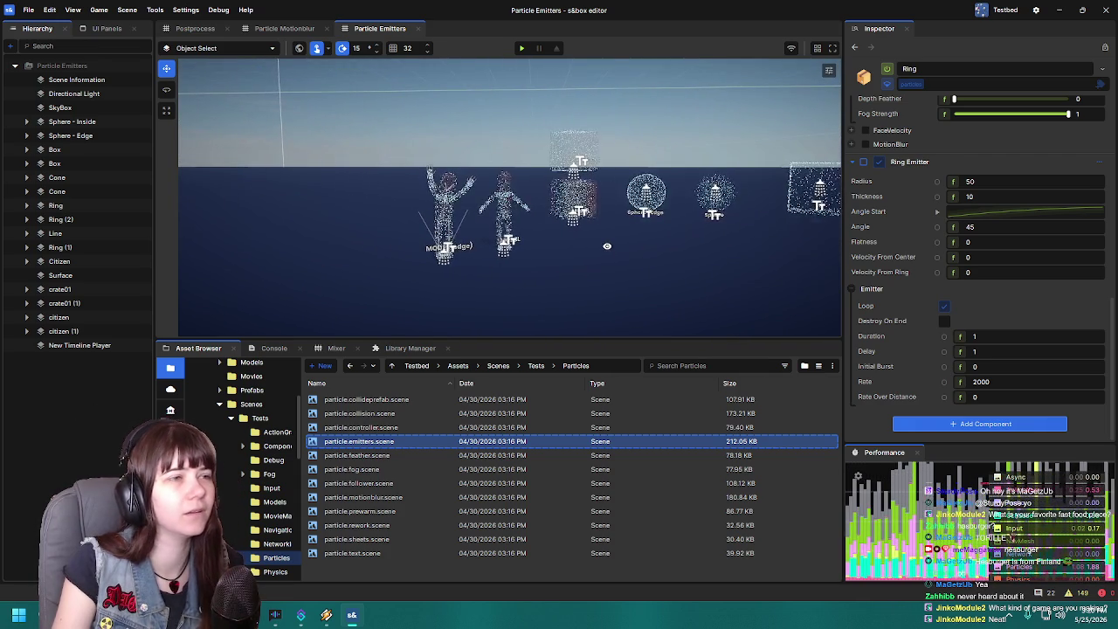
{"action": "key", "text": "w"}
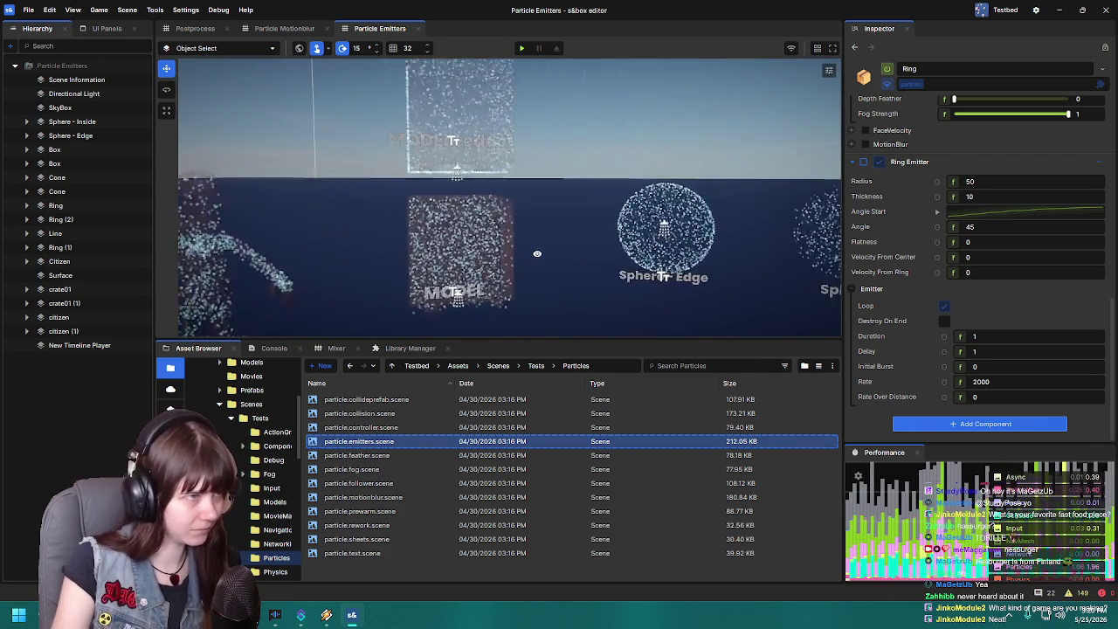
{"action": "key", "text": "s"}
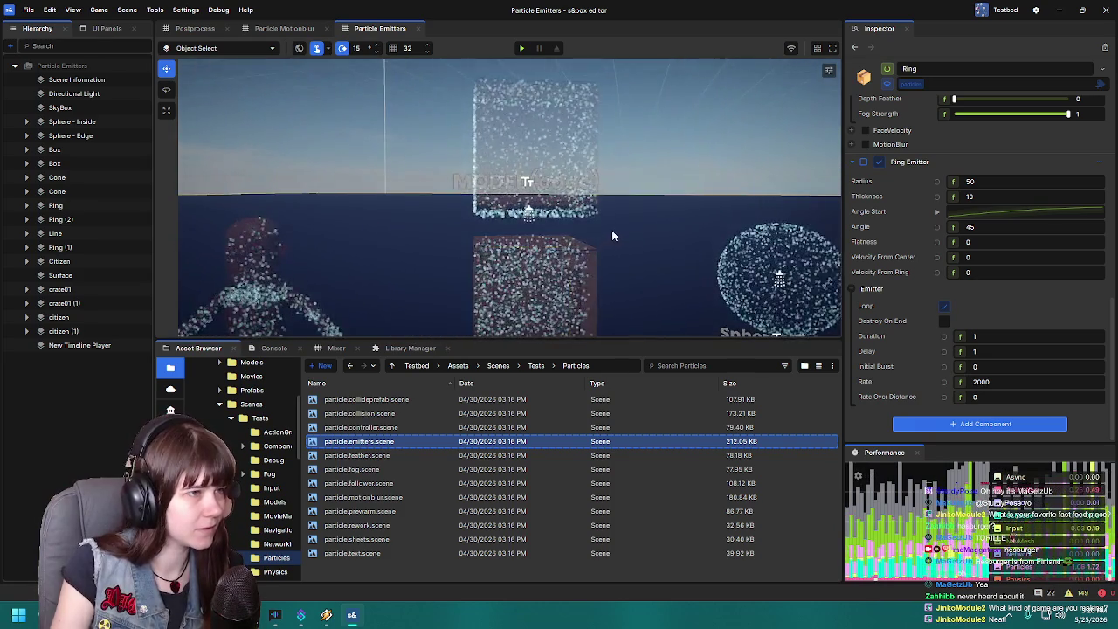
{"action": "key", "text": "s"}
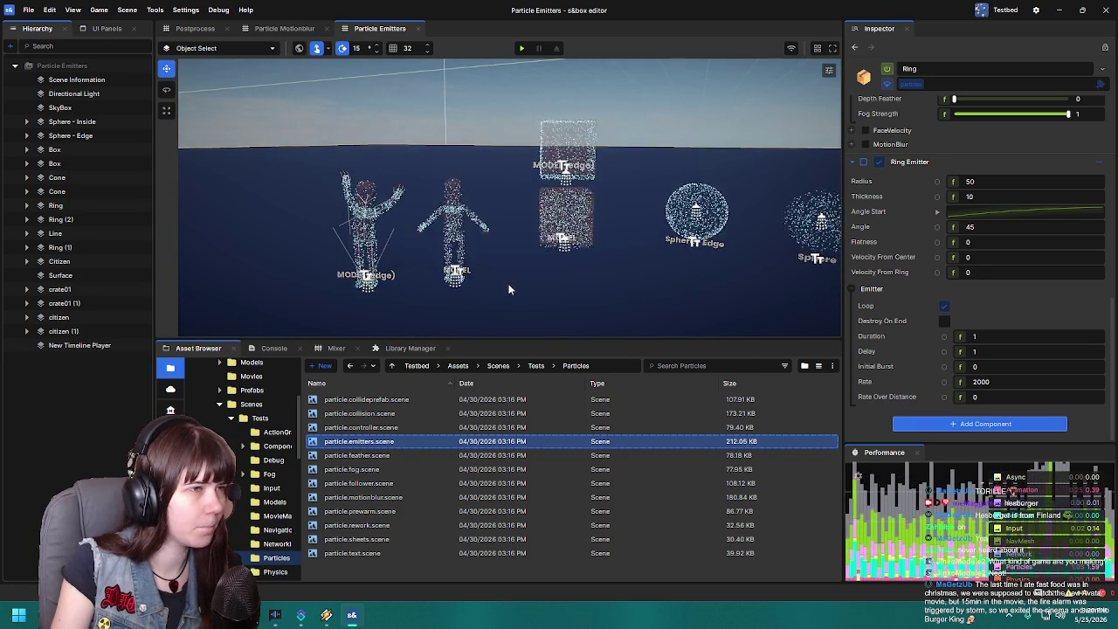
{"action": "key", "text": "w"}
{"action": "key", "text": "s"}
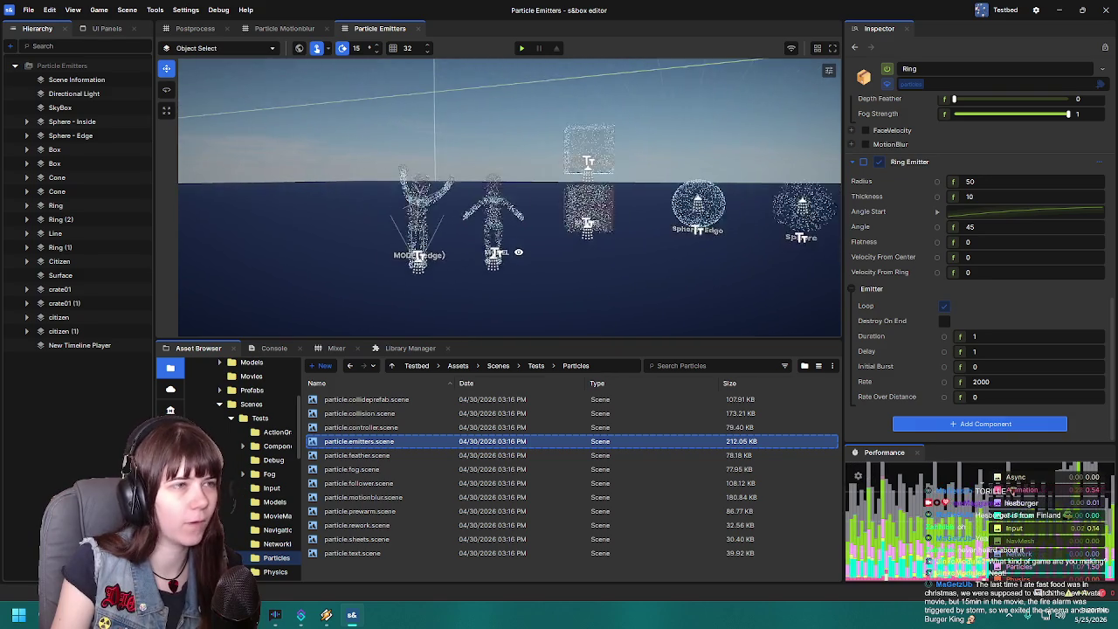
{"action": "key", "text": "w"}
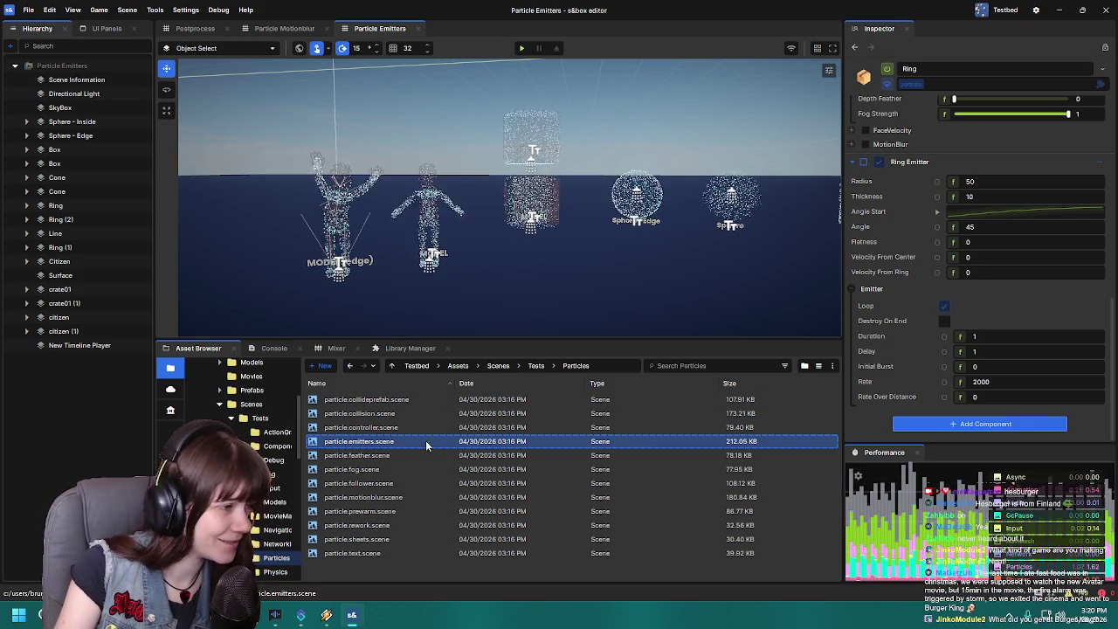
- Preview particle.feather, fog, follower, motionblur, prewarm and rework scenes in turn
{"action": "left_click", "coordinate": [393, 455]}
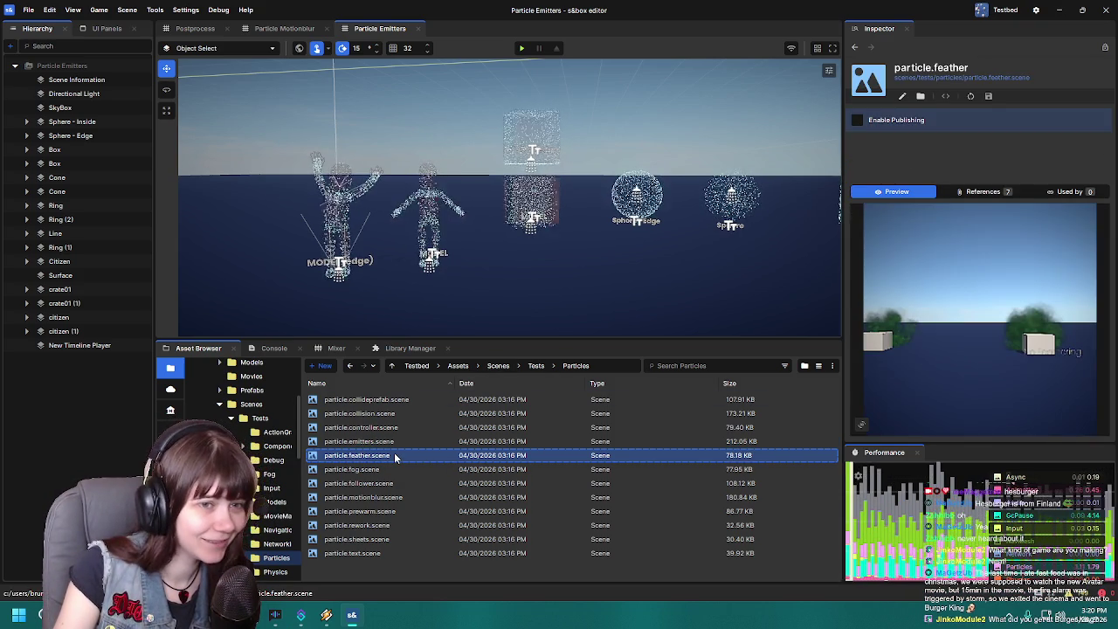
{"action": "left_click", "coordinate": [394, 469]}
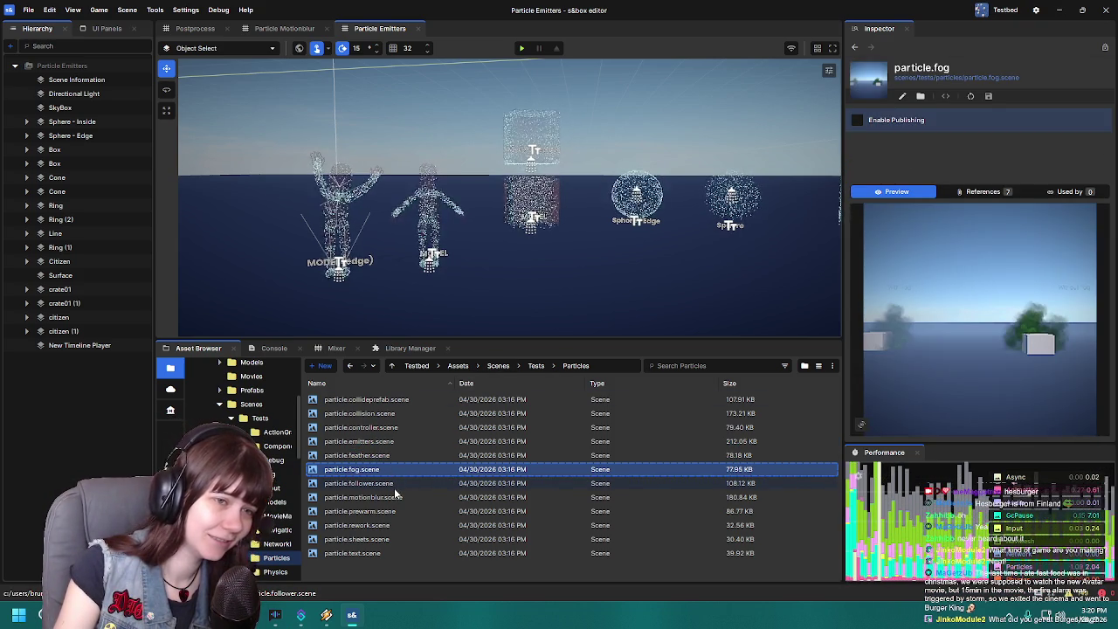
{"action": "left_click", "coordinate": [393, 486]}
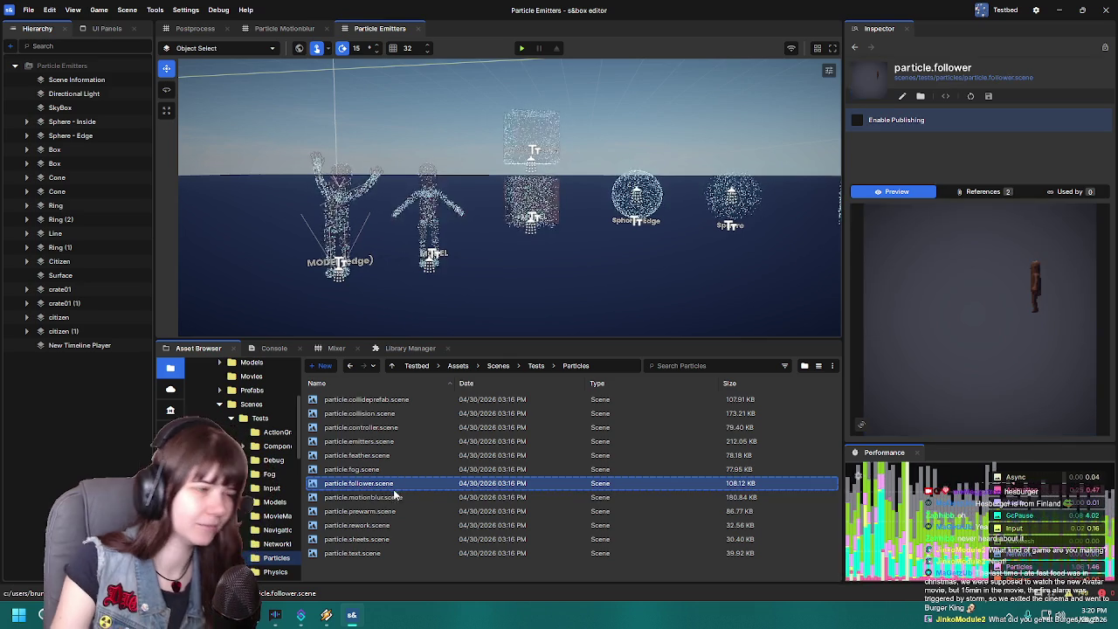
{"action": "left_click", "coordinate": [406, 500]}
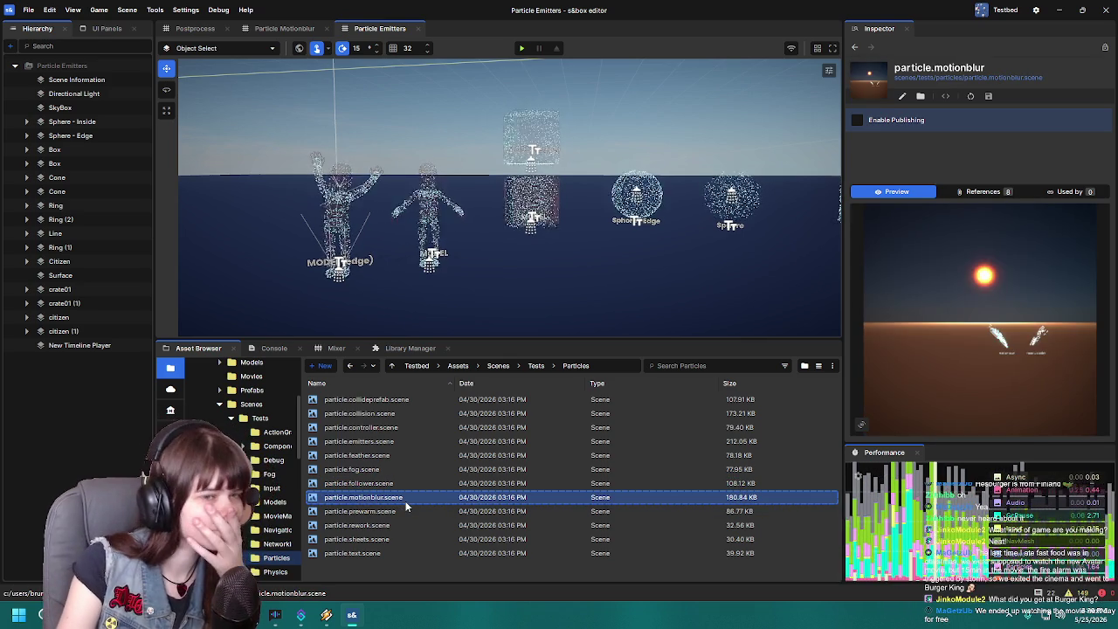
{"action": "left_click", "coordinate": [402, 512]}
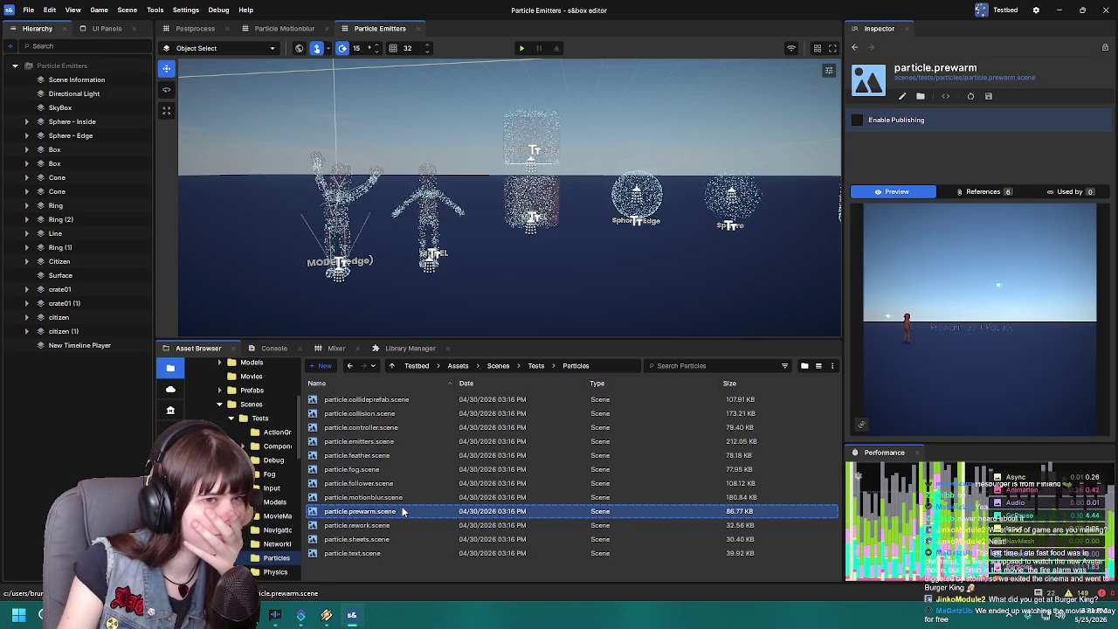
{"action": "left_click", "coordinate": [402, 525]}
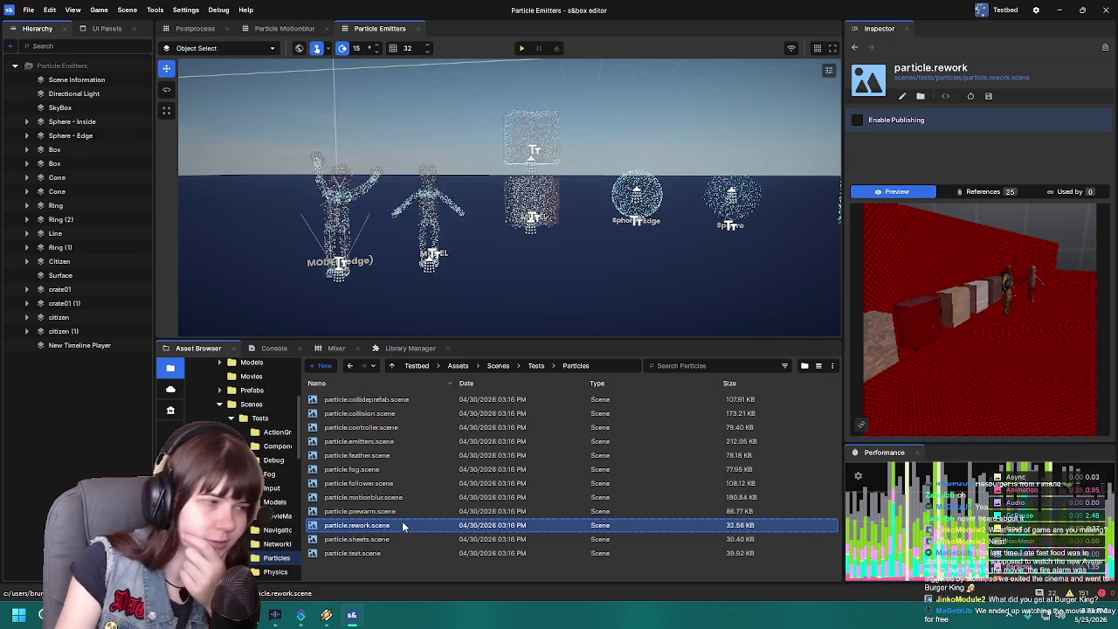
- Open particle.rework.scene and inspect a Box object and the impact.glass emitter
{"action": "double_click", "coordinate": [403, 525]}
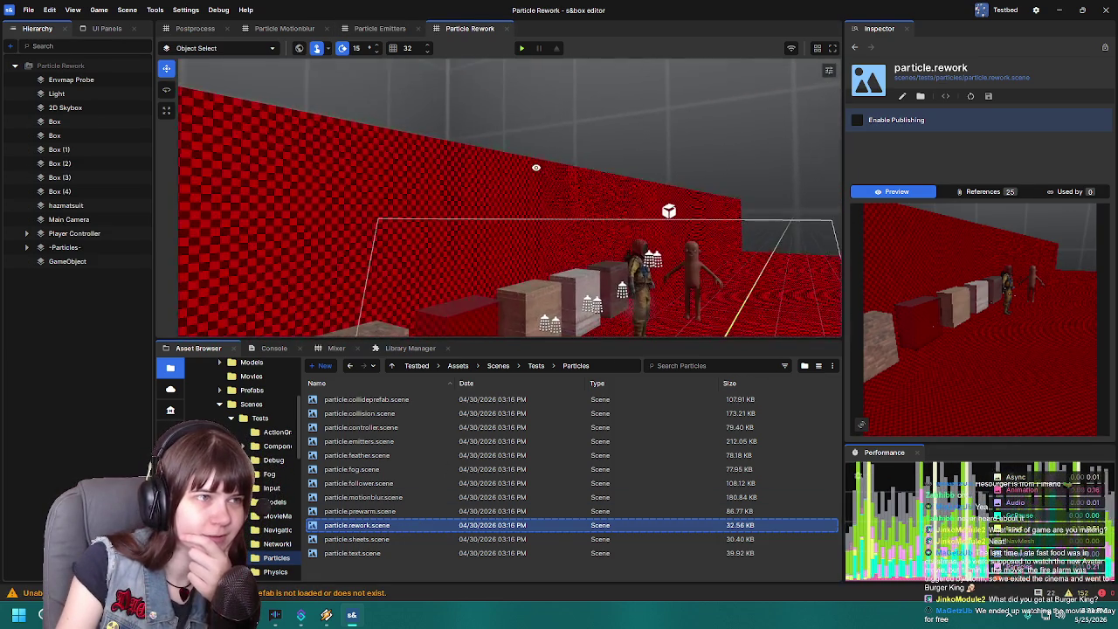
{"action": "left_click", "coordinate": [453, 183]}
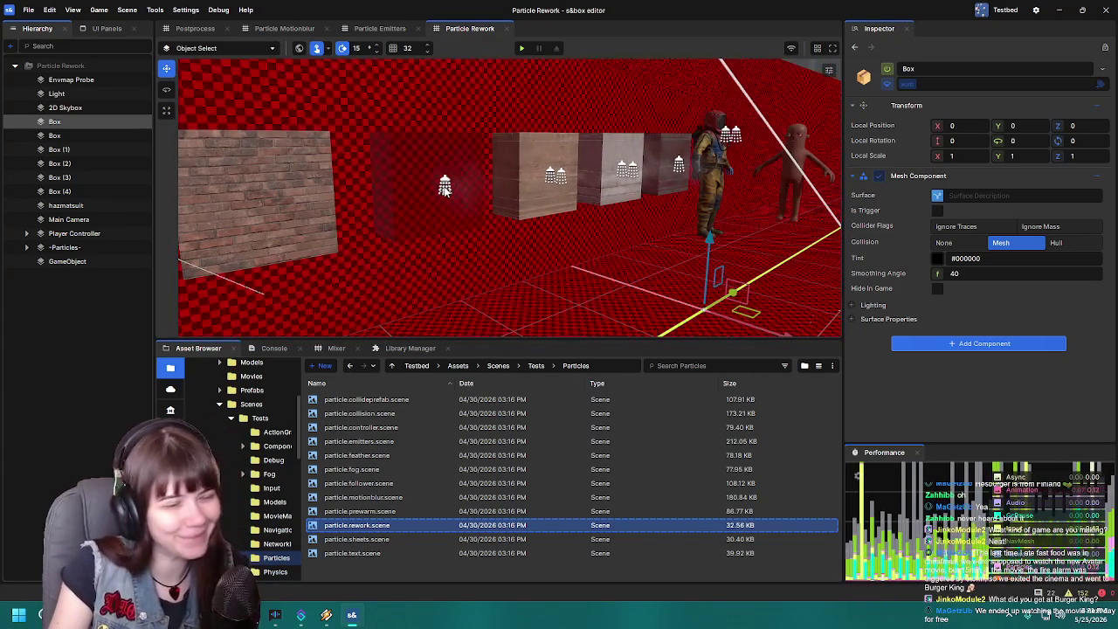
{"action": "left_click", "coordinate": [445, 189]}
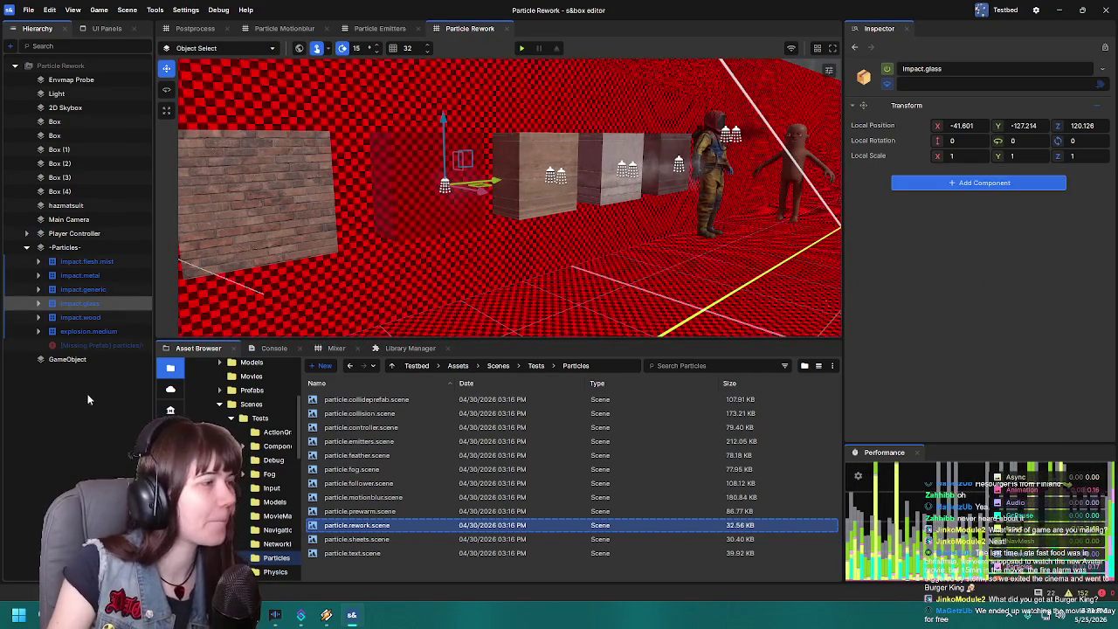
{"action": "key", "text": "Escape"}
- Select the impact.flesh.mist emitter on the hazmat suit, focus on it and orbit around
{"action": "scroll", "coordinate": [510, 274], "scroll_direction": "up", "scroll_amount": 10}
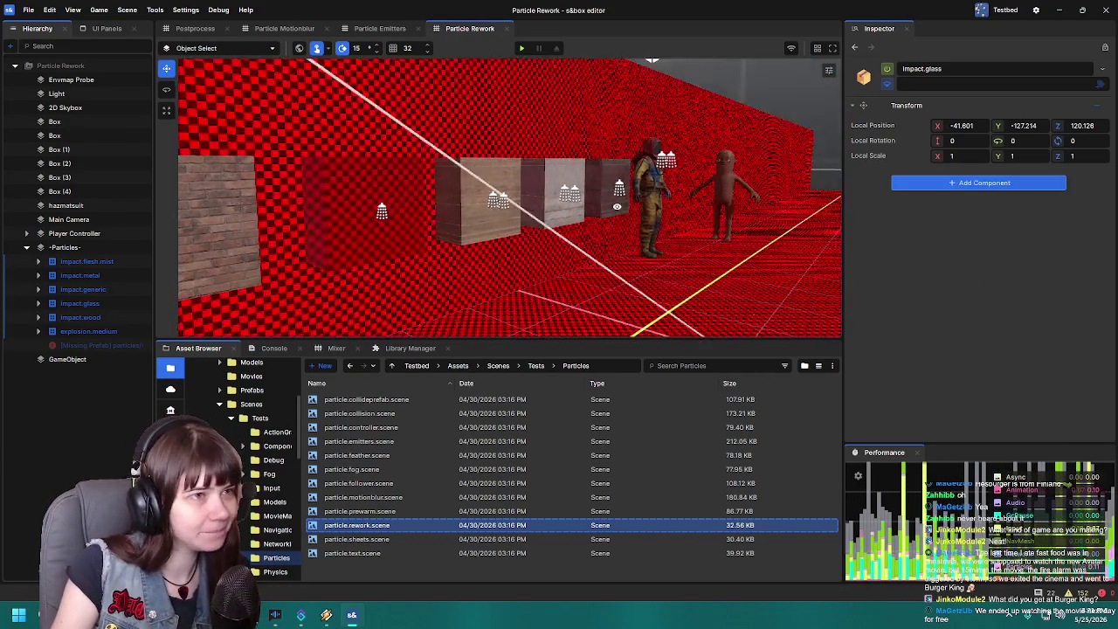
{"action": "scroll", "coordinate": [560, 186], "scroll_direction": "down", "scroll_amount": 8}
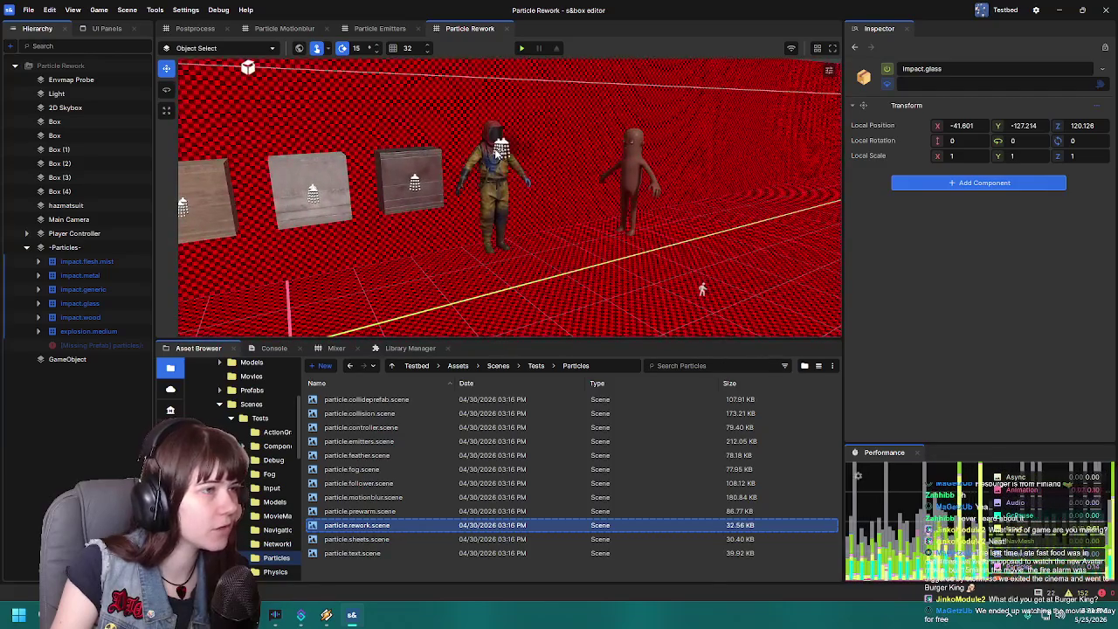
{"action": "left_click", "coordinate": [499, 151]}
{"action": "key", "text": "f"}
{"action": "mouse_move", "coordinate": [612, 186]}
{"action": "left_mouse_down"}
{"action": "mouse_move", "coordinate": [458, 265]}
{"action": "mouse_move", "coordinate": [270, 279]}
{"action": "mouse_move", "coordinate": [731, 292]}
{"action": "mouse_move", "coordinate": [616, 273]}
{"action": "mouse_move", "coordinate": [685, 273]}
{"action": "left_mouse_up"}
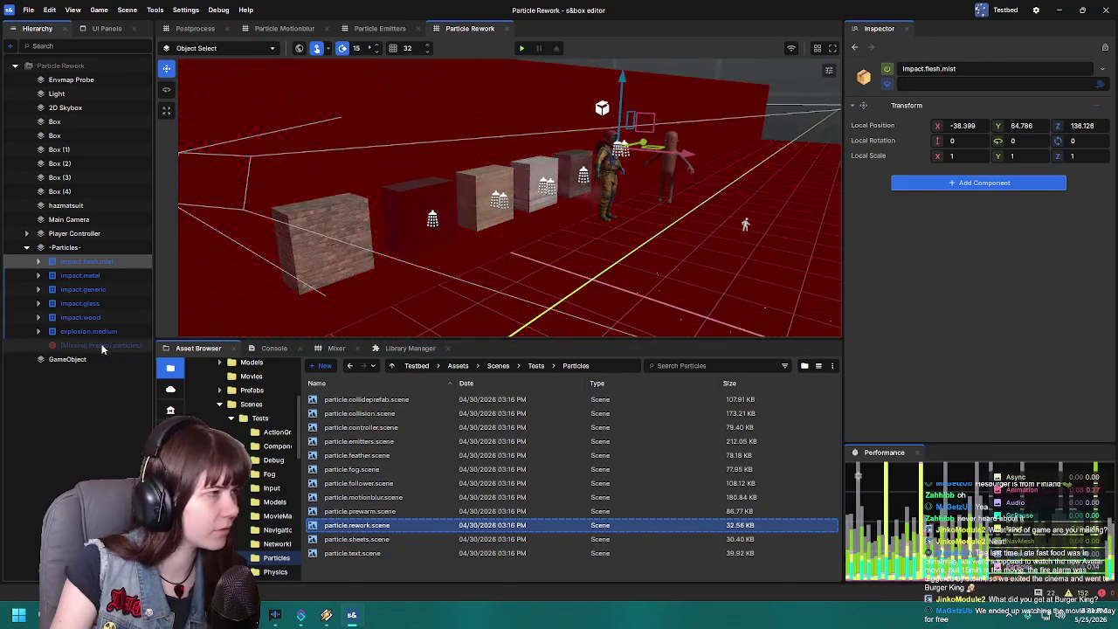
- Expand impact.flesh.mist and inspect its child Particle Effect and blood.squirt emitter up close
{"action": "left_click", "coordinate": [37, 261]}
{"action": "left_click", "coordinate": [81, 276]}
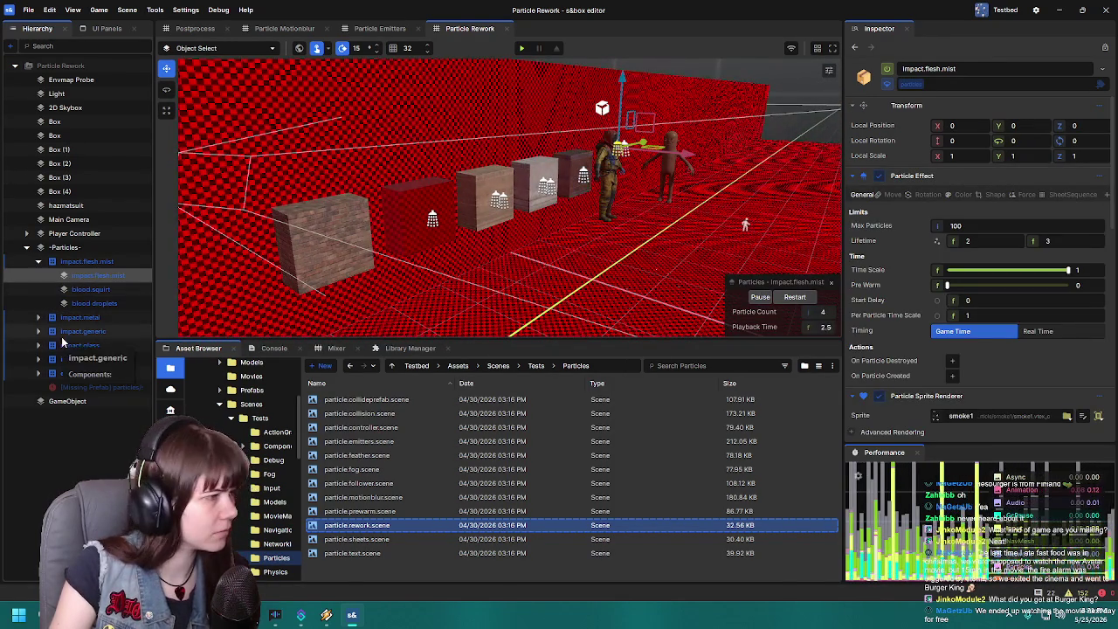
{"action": "left_click", "coordinate": [91, 289]}
{"action": "key", "text": "w"}
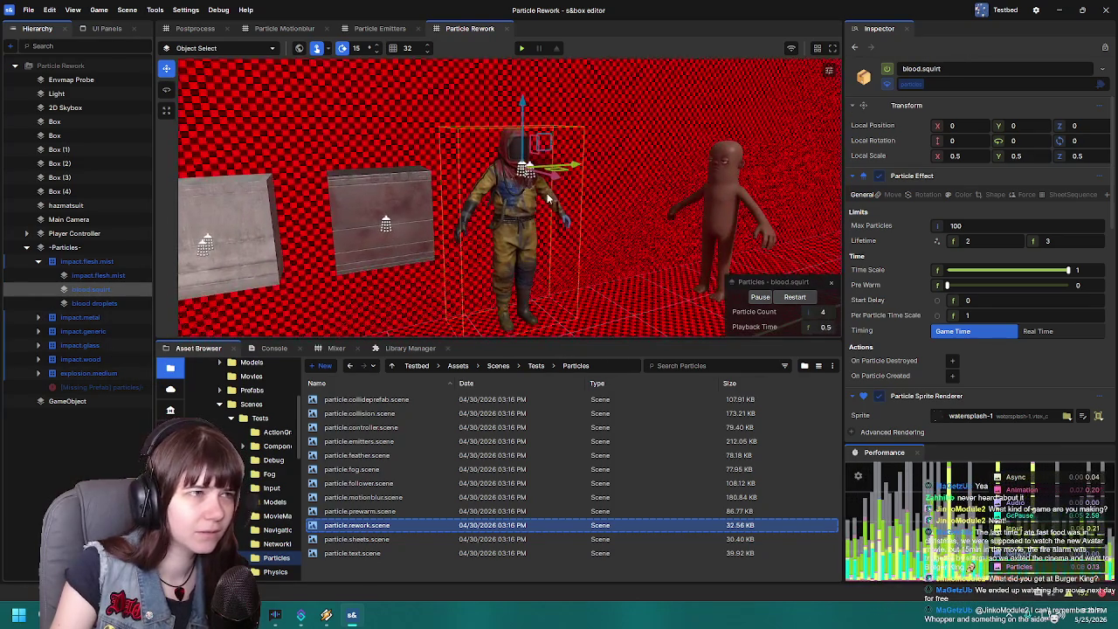
{"action": "key", "text": "w"}
{"action": "key", "text": "s"}
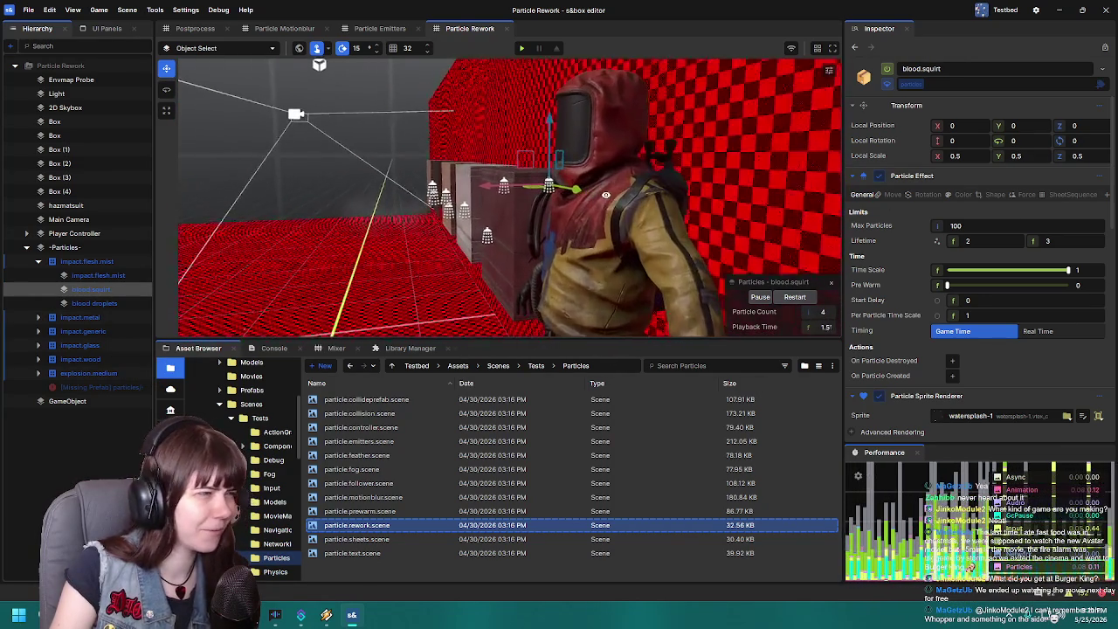
- Reselect impact.flesh.mist, view the whole room, then open particle.sheets.scene
{"action": "left_click", "coordinate": [87, 276]}
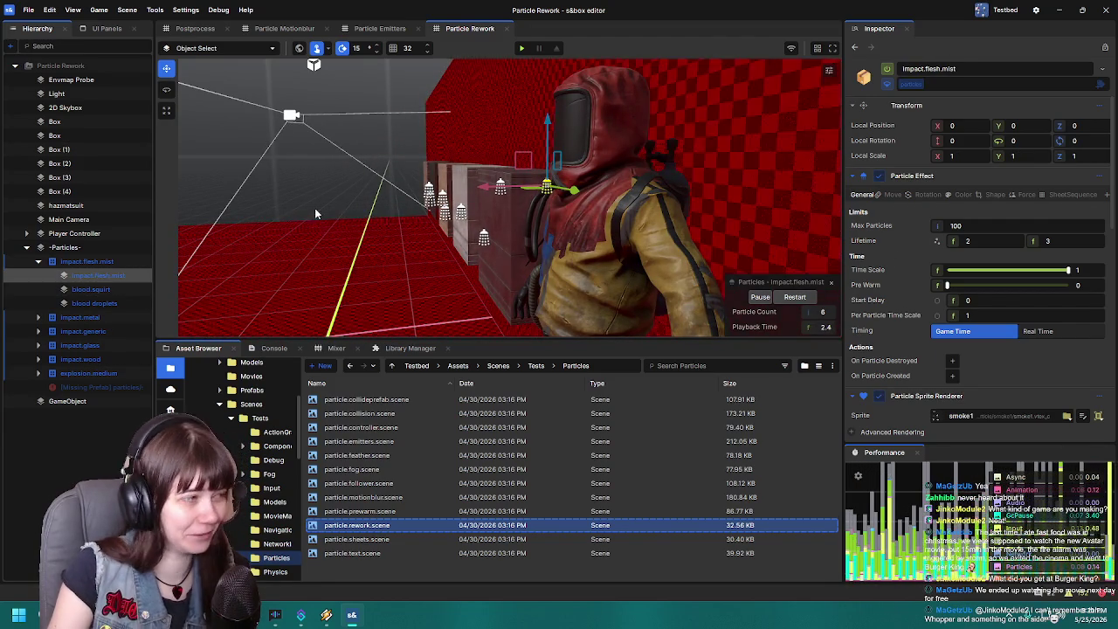
{"action": "key", "text": "w"}
{"action": "key", "text": "s"}
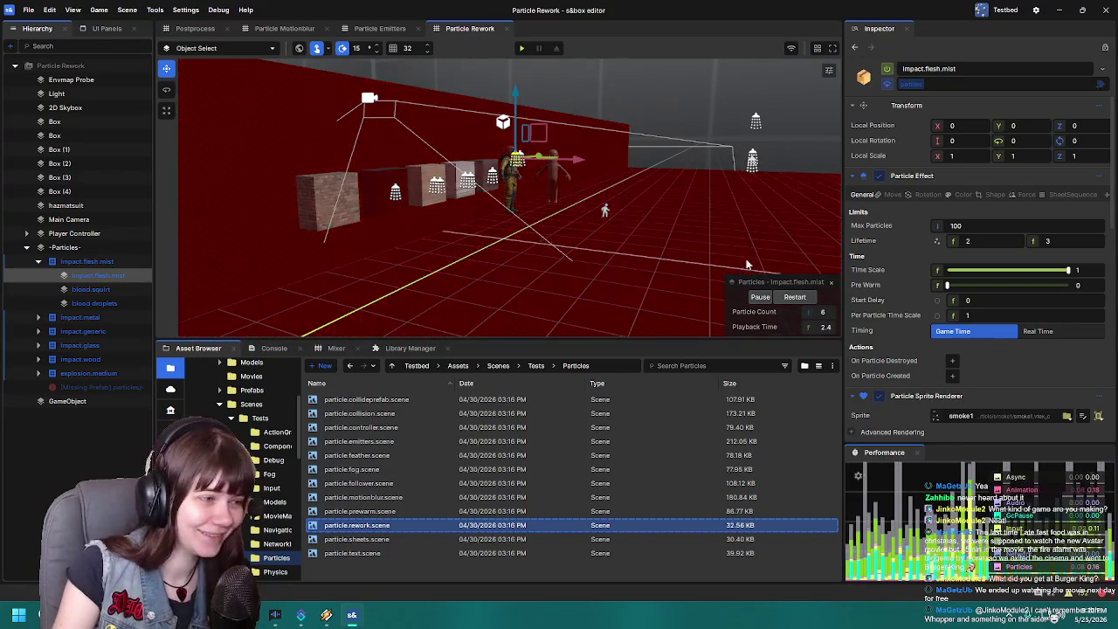
{"action": "double_click", "coordinate": [391, 543]}
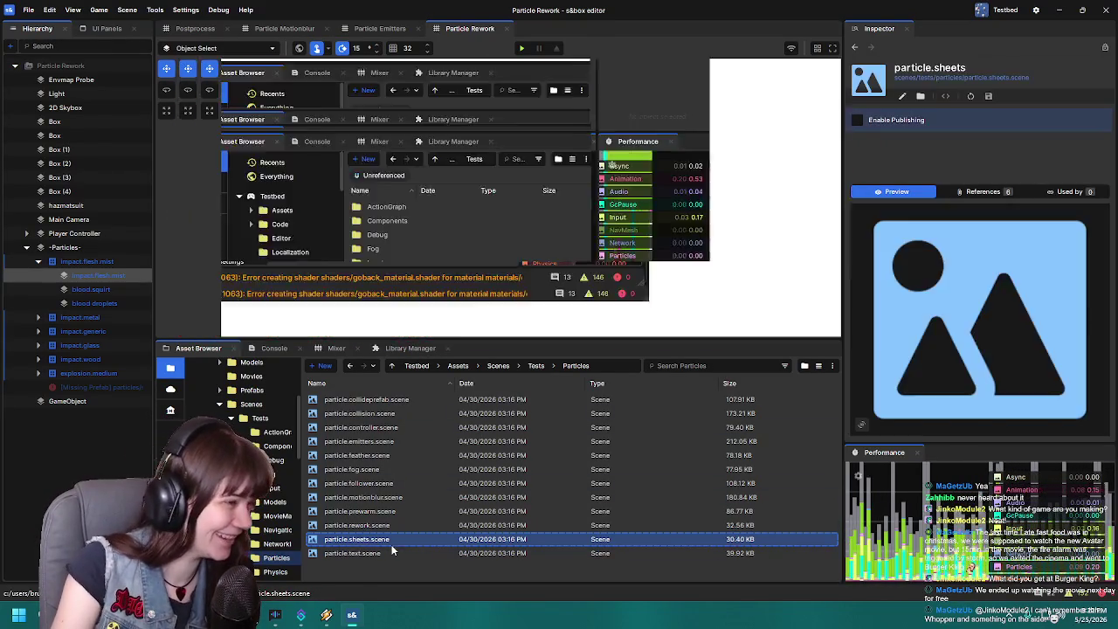